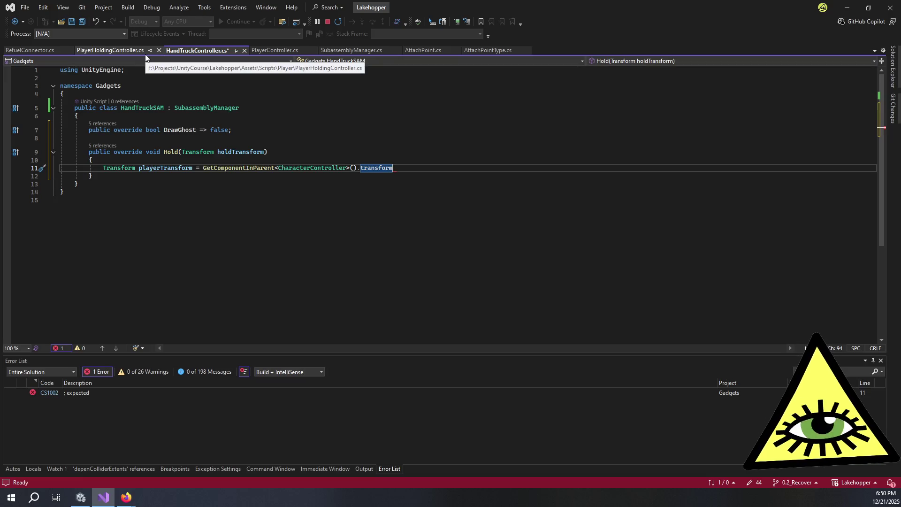
End line 11's playerTransform statement with a semicolon, add a blank line in the class, and switch to Unity
{"action": "type", "text": ";"}
{"action": "key", "text": "Up"}
{"action": "key", "text": "Up"}
{"action": "key", "text": "Up"}
{"action": "key", "text": "Return"}
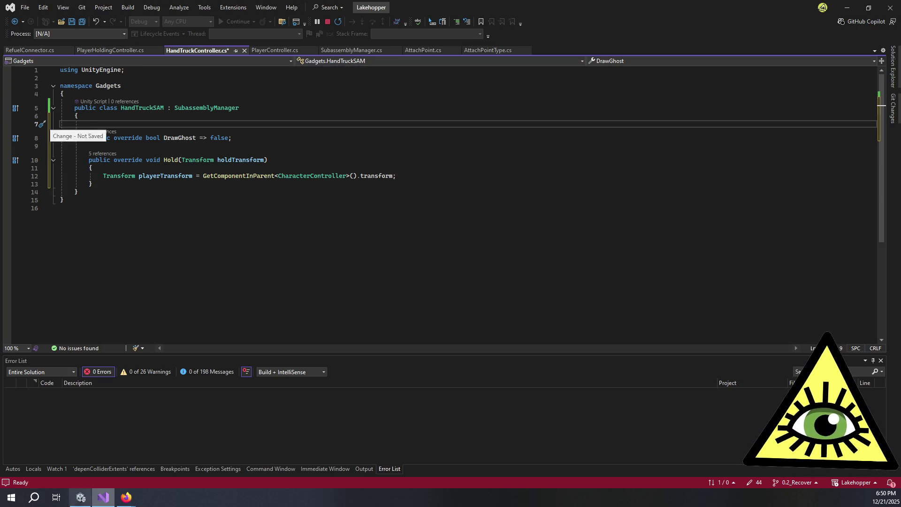
{"action": "key", "text": "alt+Tab"}
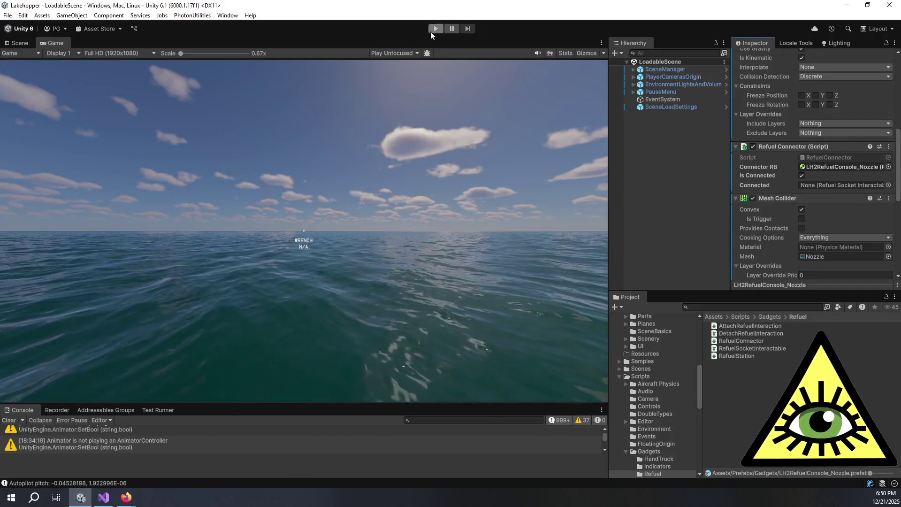
Play-test the LoadableScene in play mode, stop it, and return to Visual Studio
{"action": "left_click", "coordinate": [431, 30]}
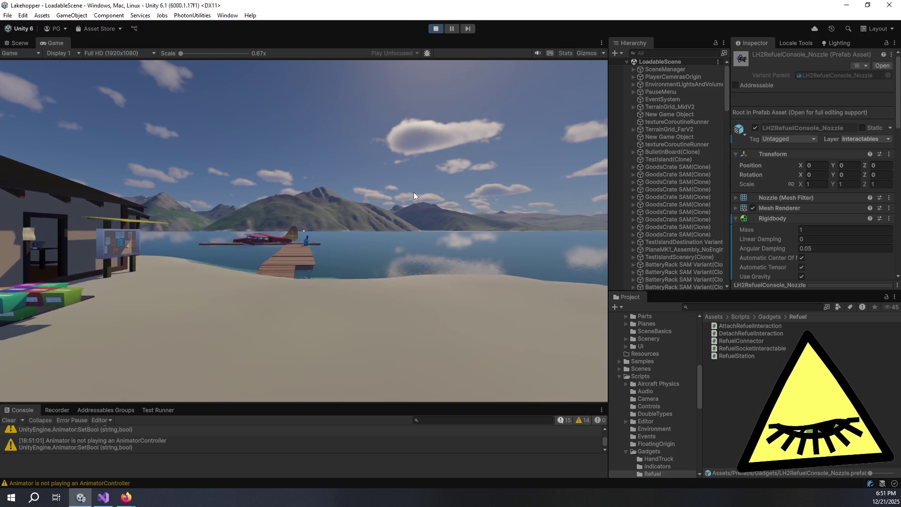
{"action": "left_click", "coordinate": [398, 178]}
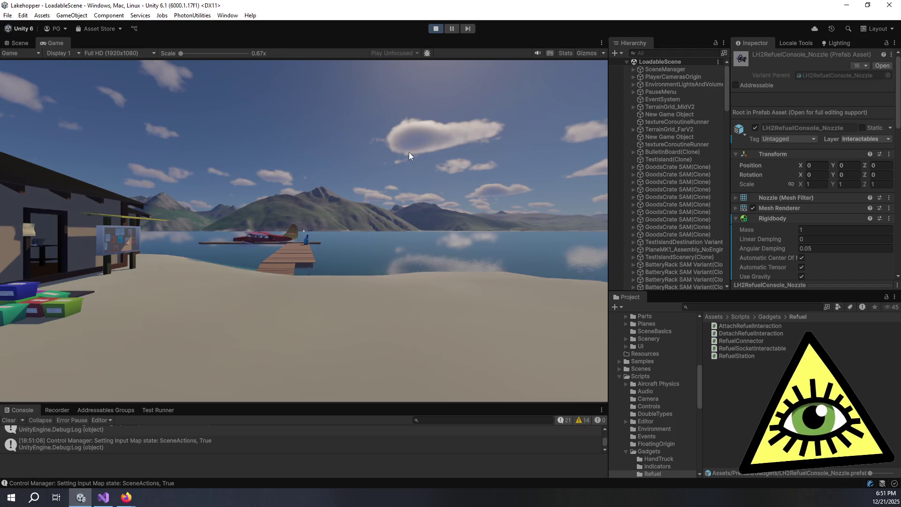
{"action": "left_click", "coordinate": [439, 29]}
{"action": "left_click", "coordinate": [106, 500]}
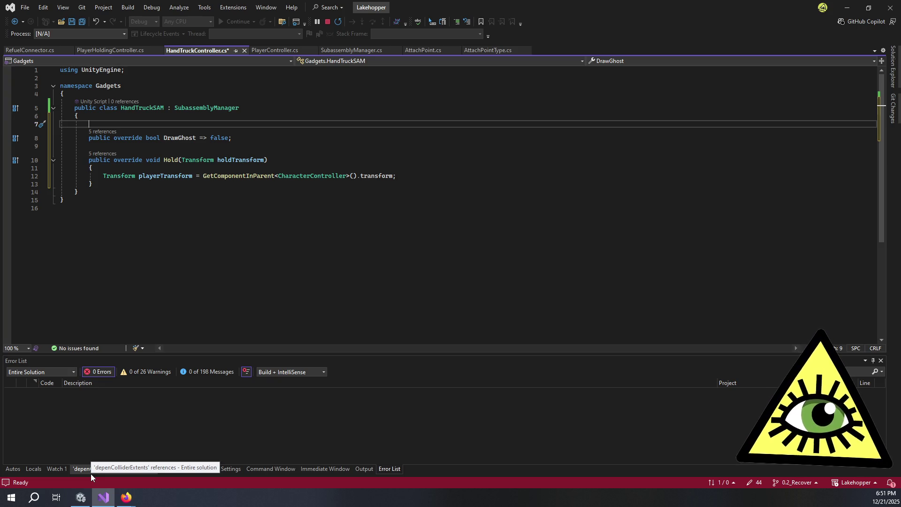
Show SubassemblyManager.cs in a side split and find its base Hold method
{"action": "left_click", "coordinate": [402, 174]}
{"action": "key", "text": "Return"}
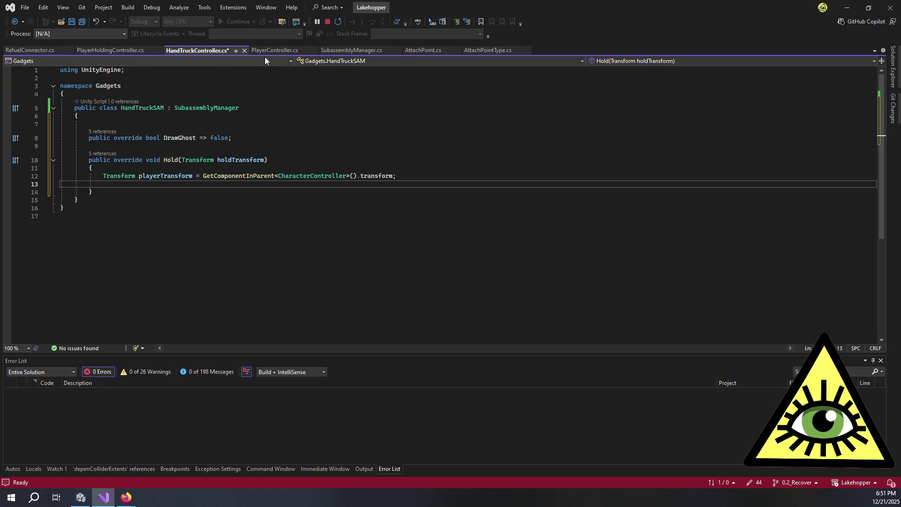
{"action": "mouse_move", "coordinate": [336, 48]}
{"action": "left_mouse_down"}
{"action": "mouse_move", "coordinate": [812, 200]}
{"action": "mouse_move", "coordinate": [444, 199]}
{"action": "mouse_move", "coordinate": [462, 199]}
{"action": "left_mouse_up"}
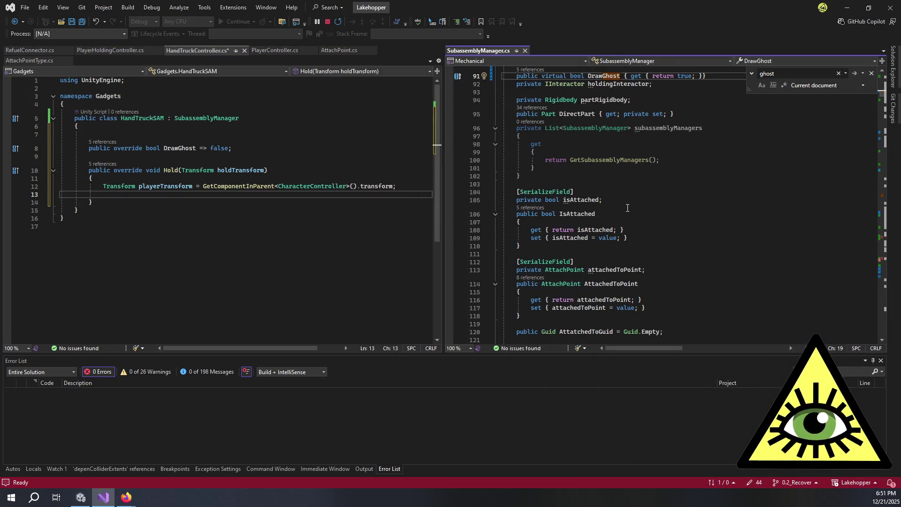
{"action": "left_click", "coordinate": [762, 60]}
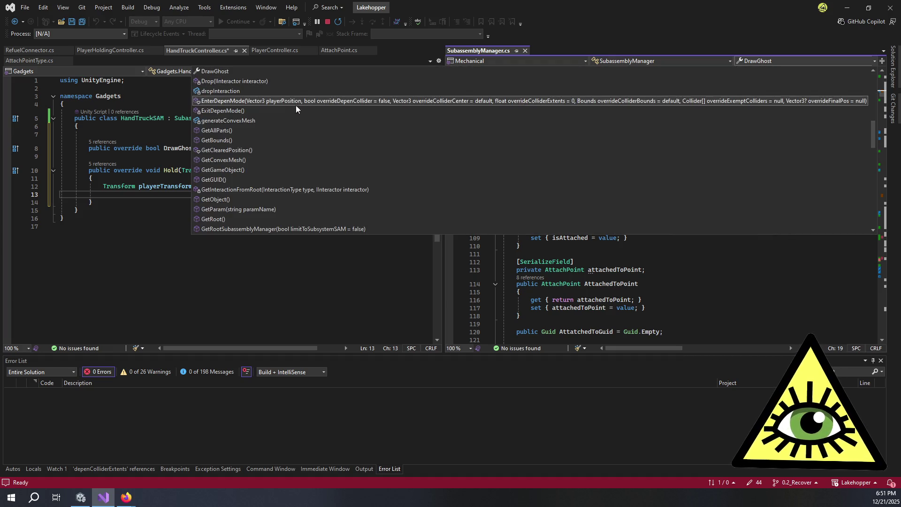
{"action": "scroll", "coordinate": [239, 149], "scroll_direction": "up", "scroll_amount": 1}
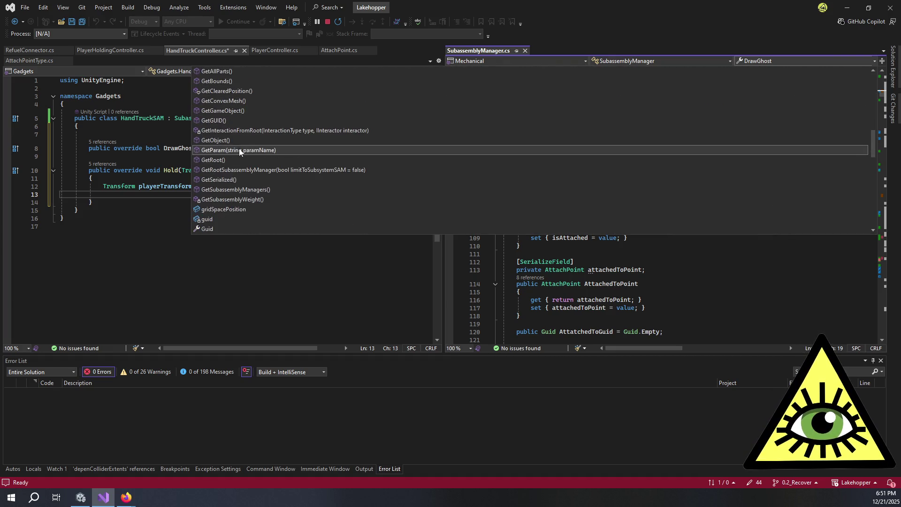
{"action": "scroll", "coordinate": [238, 154], "scroll_direction": "down", "scroll_amount": 5}
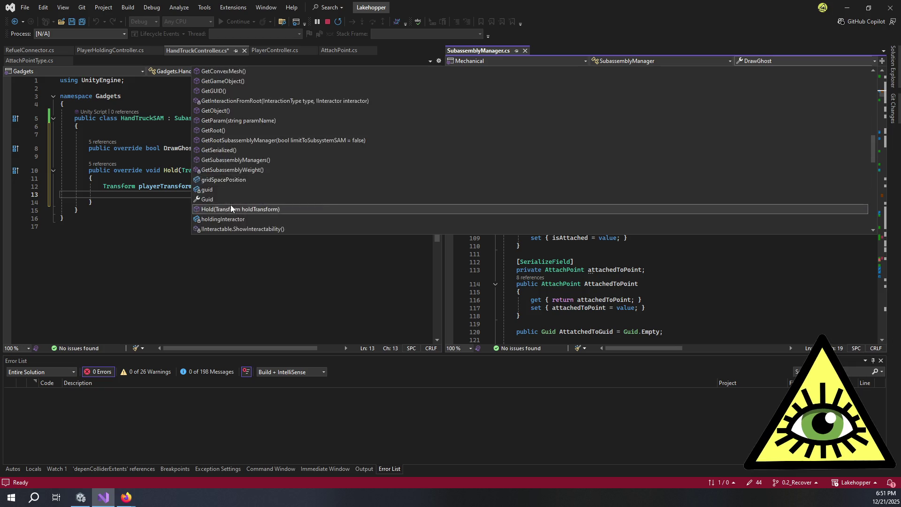
{"action": "left_click", "coordinate": [228, 180]}
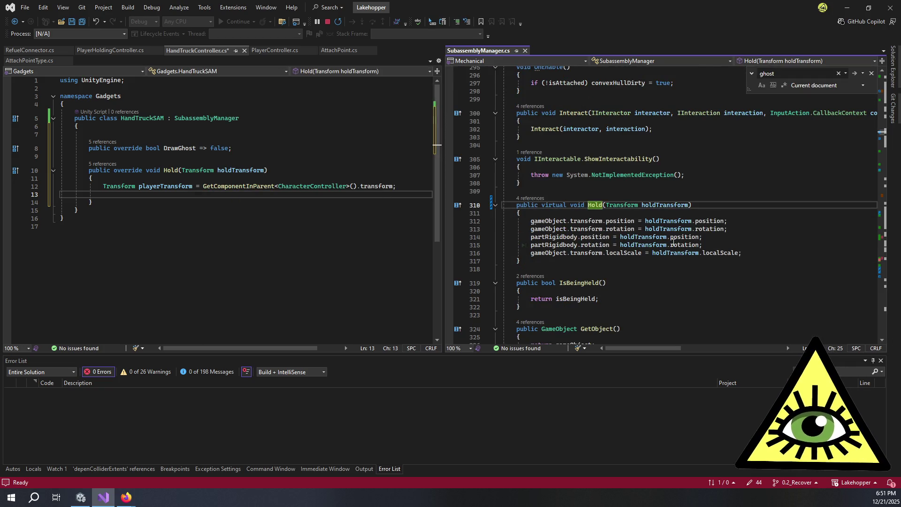
{"action": "left_click", "coordinate": [237, 195]}
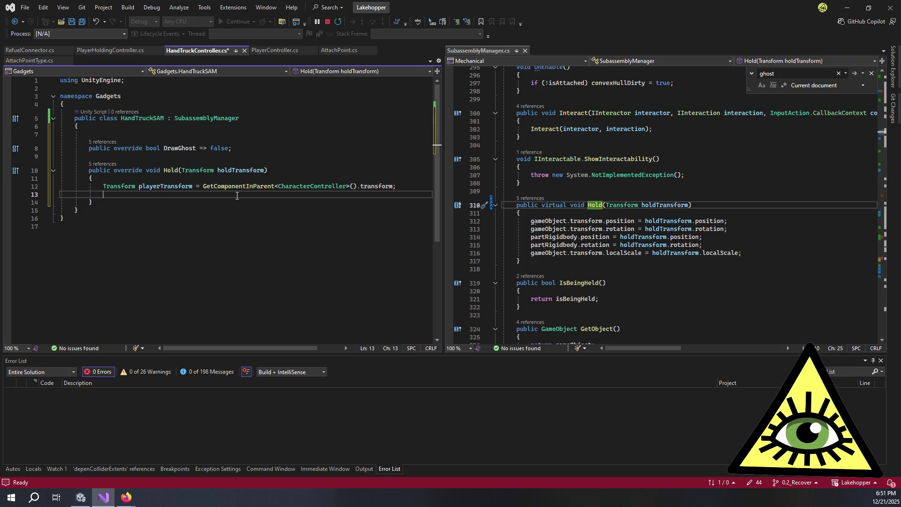
Go to the declaration of the partRigidbody field used in the base Hold
{"action": "type", "text": "gameObject."}
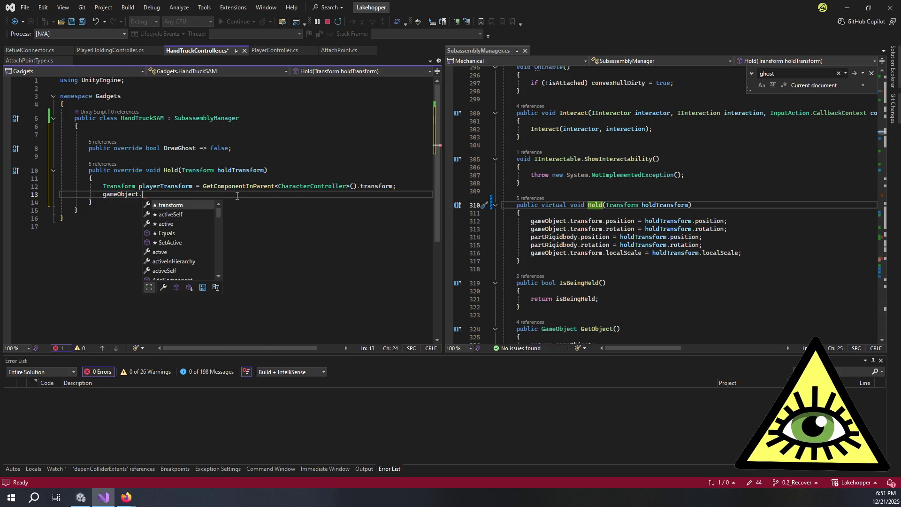
{"action": "key", "text": "ctrl+BackSpace"}
{"action": "key", "text": "ctrl+BackSpace"}
{"action": "type", "text": "r"}
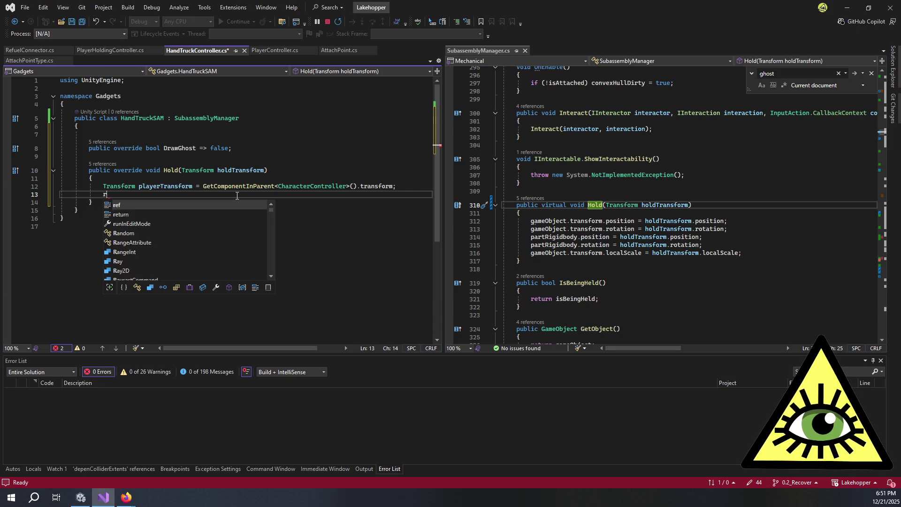
{"action": "type", "text": "igid"}
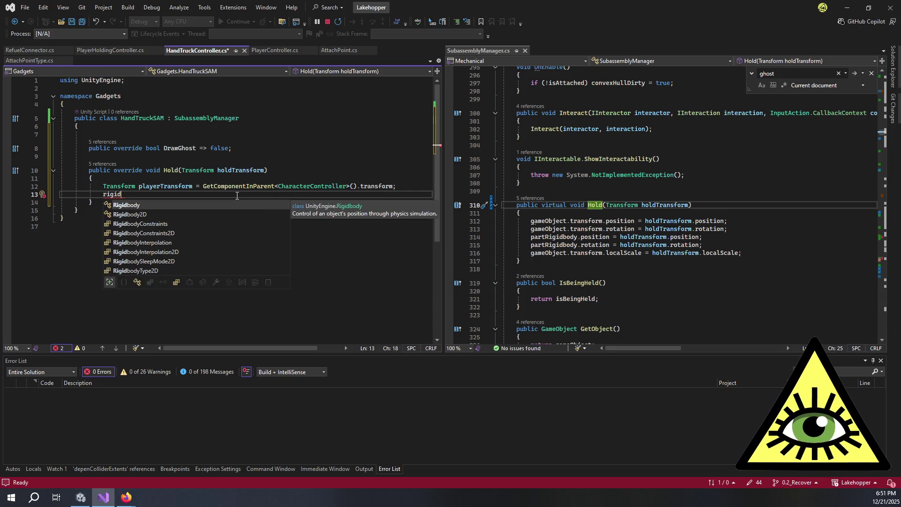
{"action": "key", "text": "BackSpace"}
{"action": "key", "text": "BackSpace"}
{"action": "key", "text": "BackSpace"}
{"action": "type", "text": "partRig"}
{"action": "key", "text": "ctrl+BackSpace"}
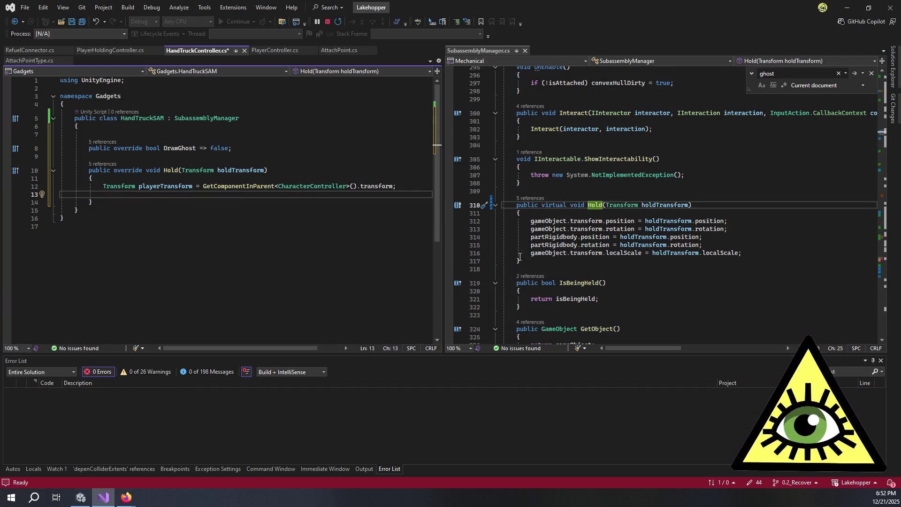
{"action": "double_click", "coordinate": [555, 237]}
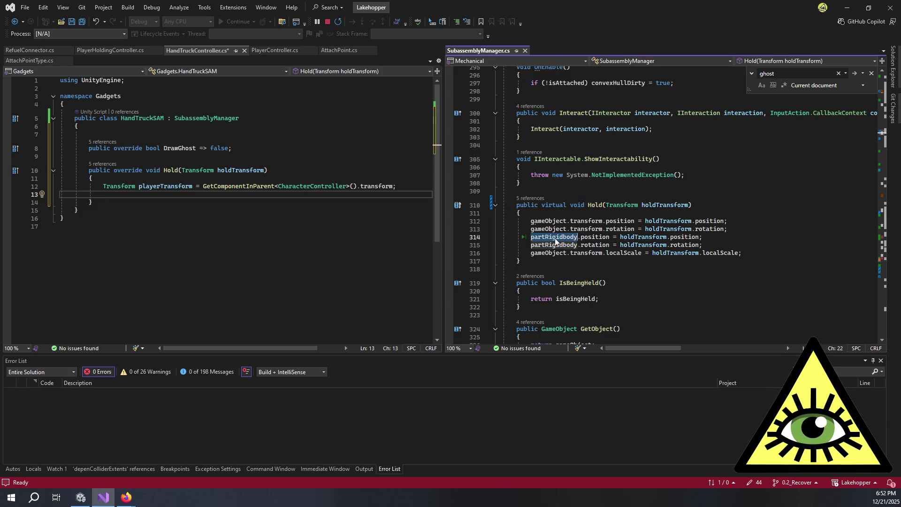
{"action": "key", "text": "F12"}
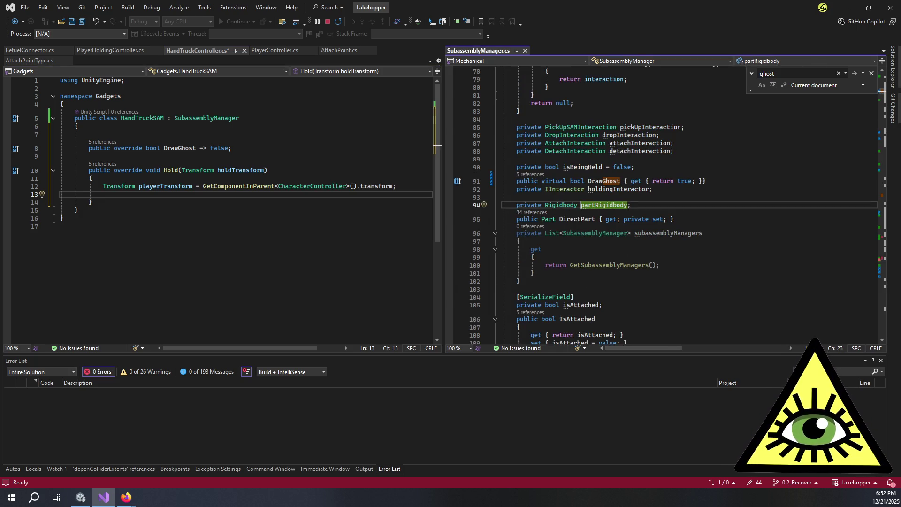
Change partRigidbody's access modifier from private to protected on line 94
{"action": "left_click", "coordinate": [526, 207]}
{"action": "type", "text": "protect"}
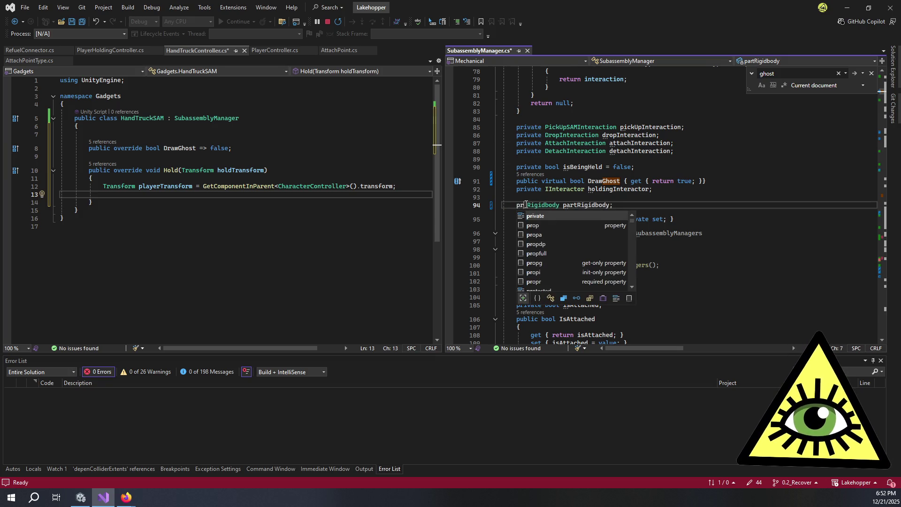
{"action": "type", "text": "ed"}
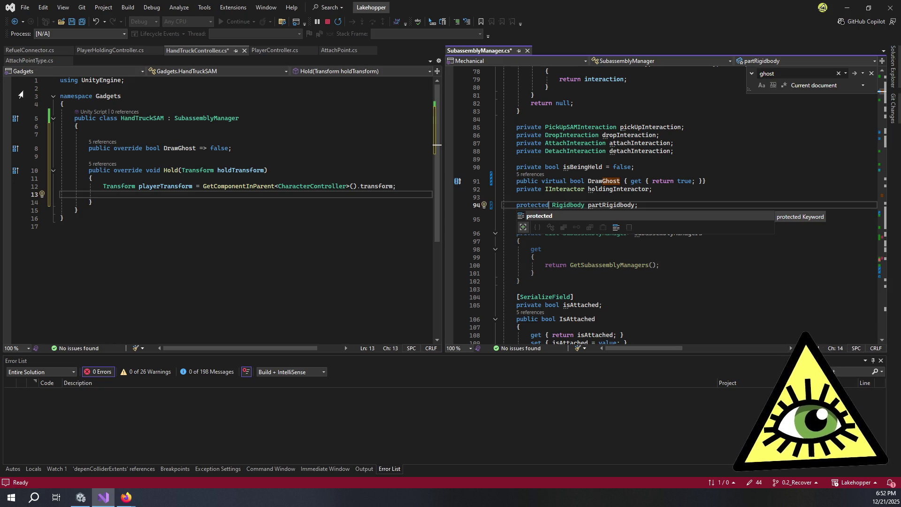
{"action": "left_click", "coordinate": [156, 195]}
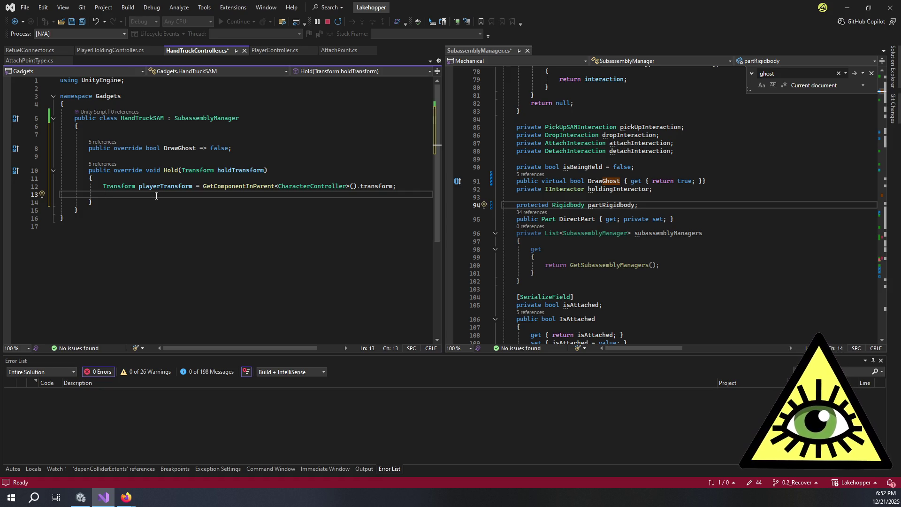
On line 13, write 'partRigidbody.position = playerTransform.position + playerTransform.forward;'
{"action": "type", "text": "partRig"}
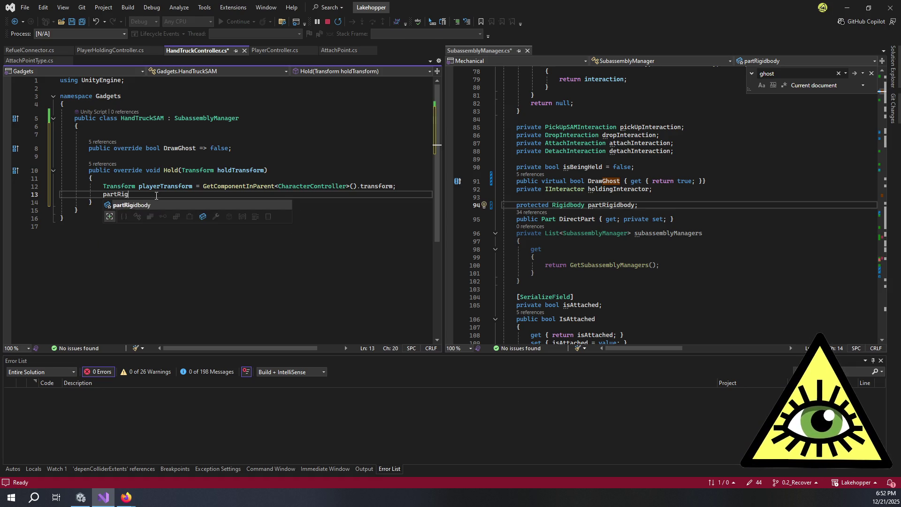
{"action": "key", "text": "Tab"}
{"action": "type", "text": ".position = "}
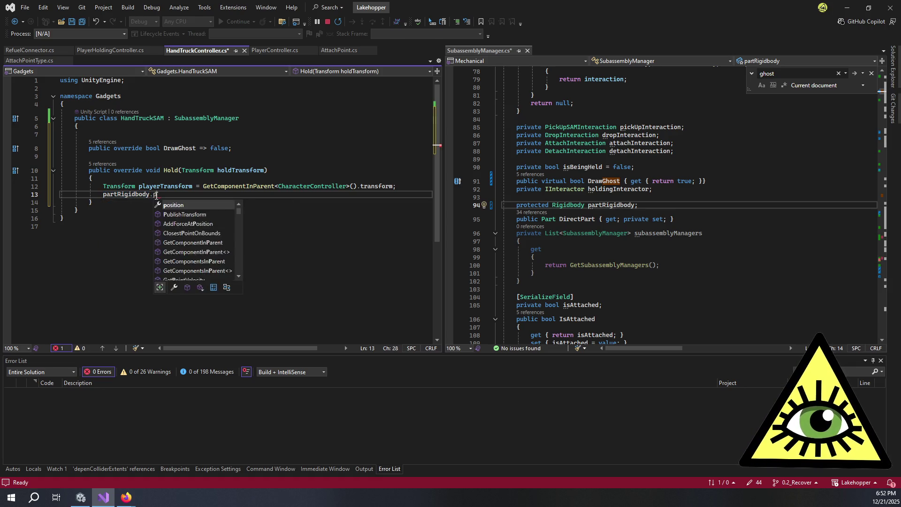
{"action": "type", "text": "pla"}
{"action": "key", "text": "Tab"}
{"action": "type", "text": ".p"}
{"action": "key", "text": "Tab"}
{"action": "type", "text": "+ "}
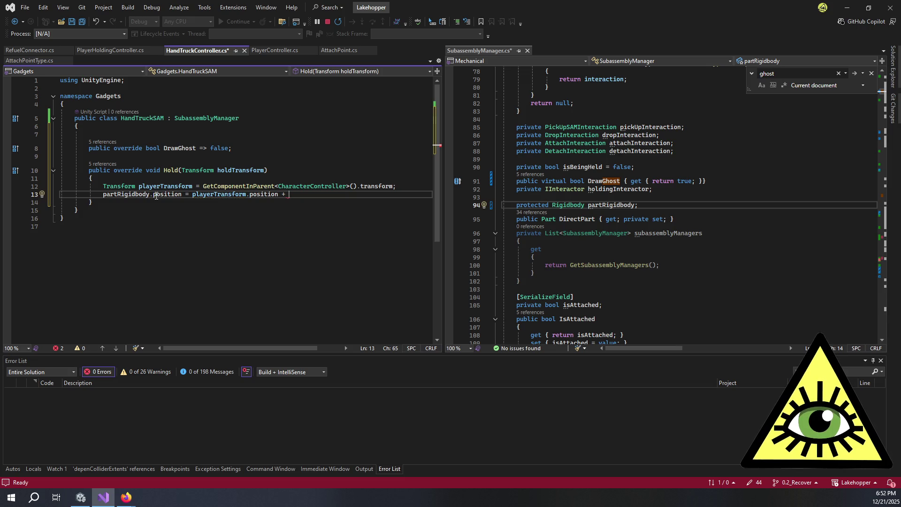
{"action": "type", "text": "play"}
{"action": "key", "text": "Tab"}
{"action": "type", "text": ".r"}
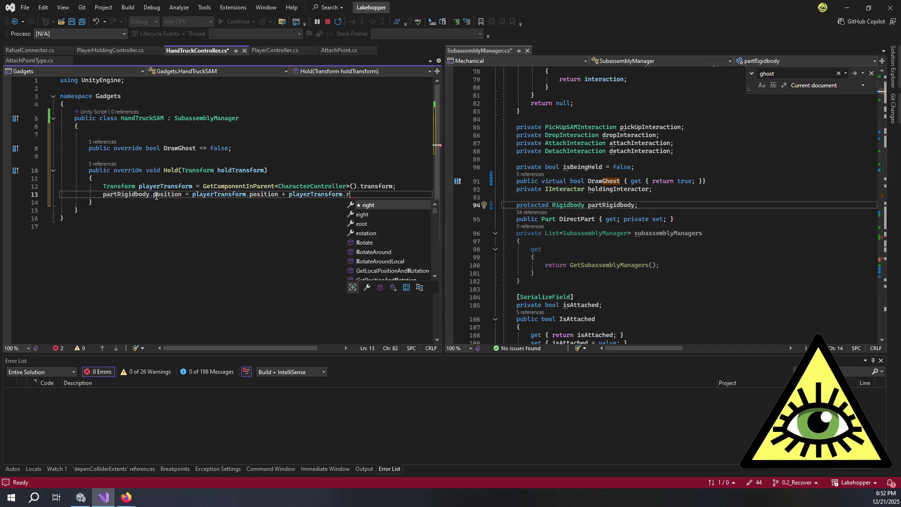
{"action": "type", "text": "ota"}
{"action": "key", "text": "Tab"}
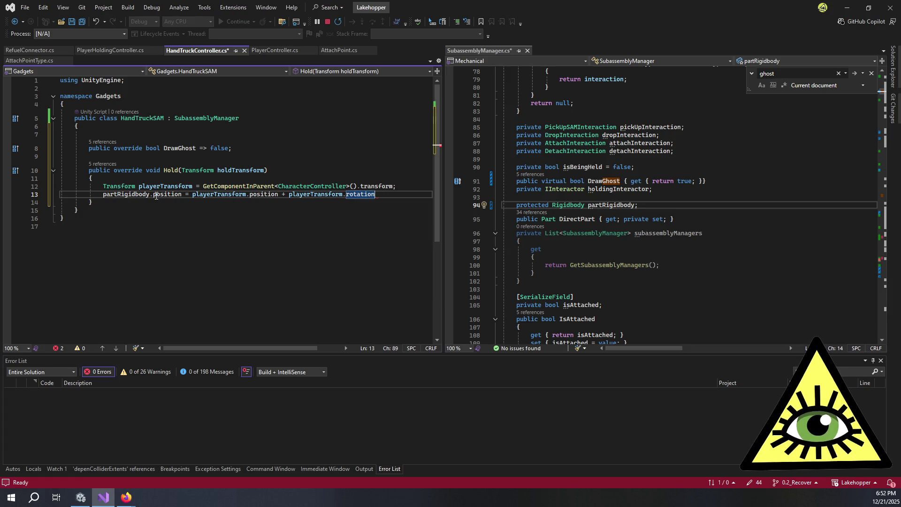
{"action": "type", "text": ".forwa"}
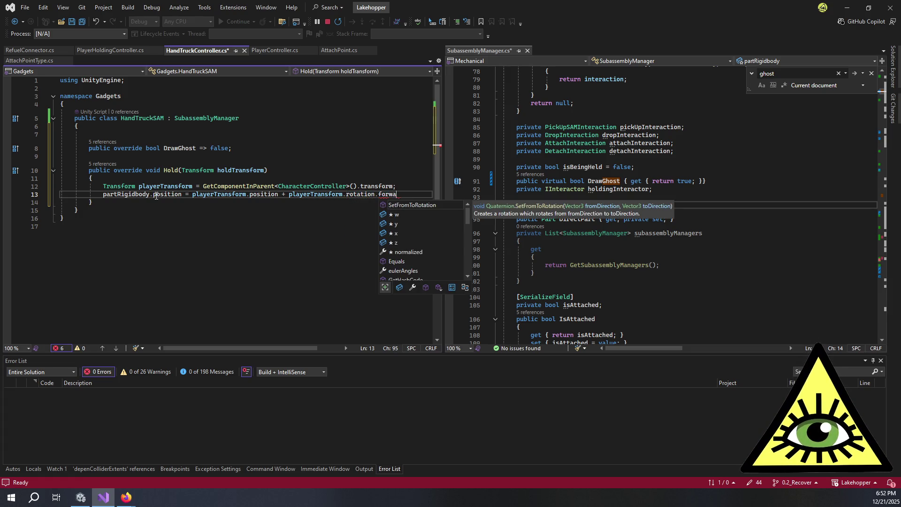
{"action": "key", "text": "ctrl+BackSpace"}
{"action": "key", "text": "ctrl+BackSpace"}
{"action": "key", "text": "ctrl+BackSpace"}
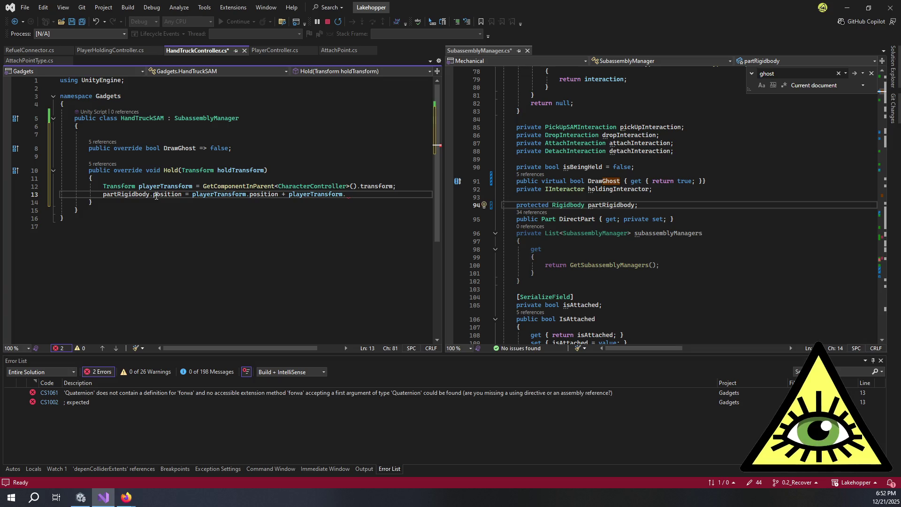
{"action": "type", "text": "for"}
{"action": "key", "text": "Tab"}
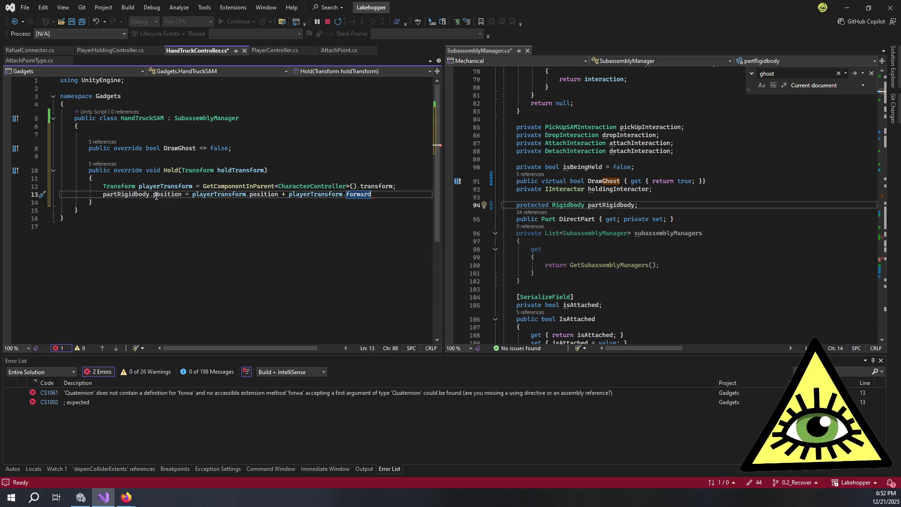
{"action": "type", "text": ";"}
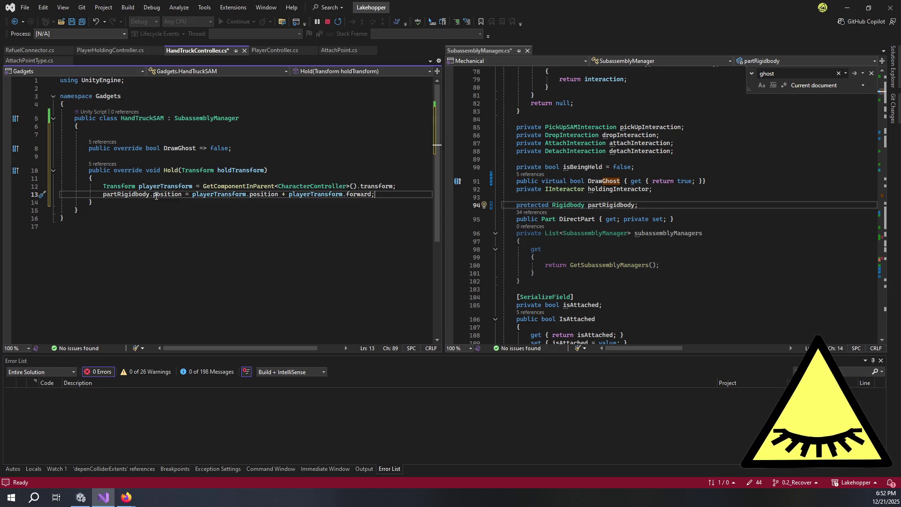
{"action": "key", "text": "Return"}
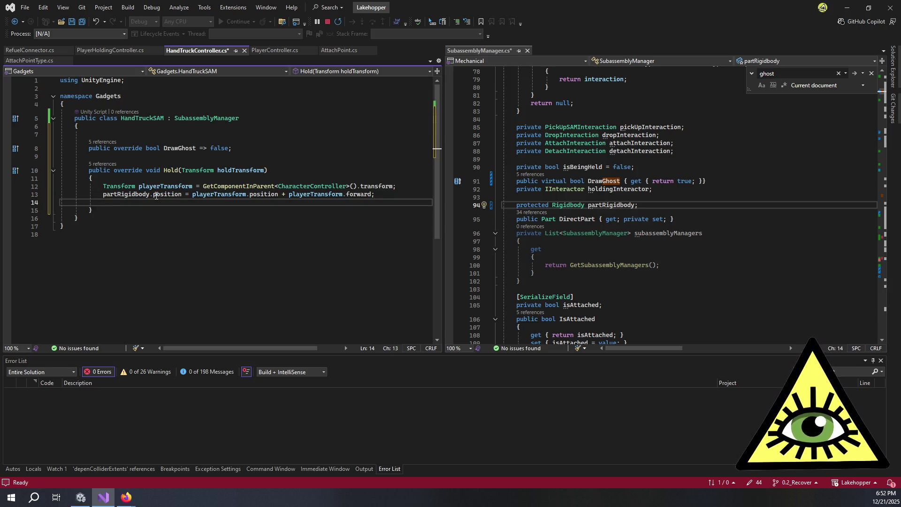
Add 'partRigidbody.rotation = playerTransform.rotation;' to Hold, save HandTruckController.cs, and return to Unity
{"action": "type", "text": "part"}
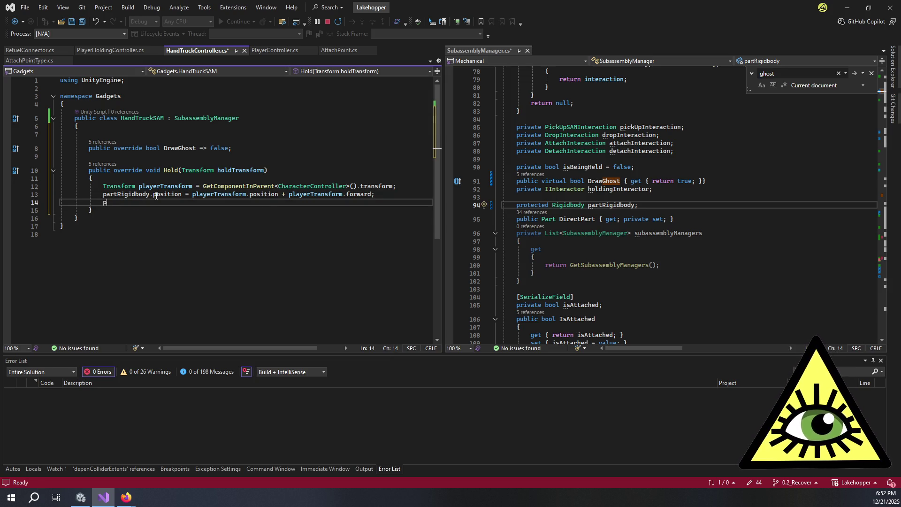
{"action": "key", "text": "Tab"}
{"action": "type", "text": ".ro"}
{"action": "key", "text": "Tab"}
{"action": "type", "text": "= "}
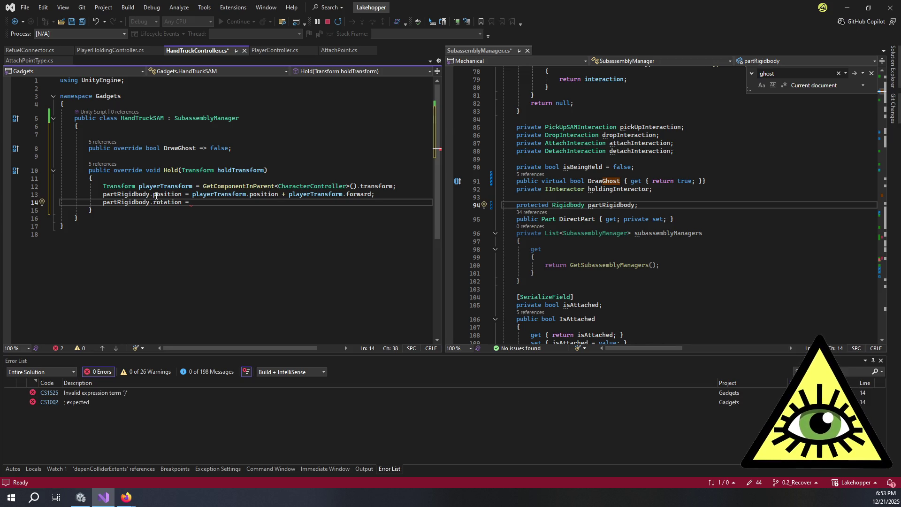
{"action": "type", "text": "pl"}
{"action": "key", "text": "Tab"}
{"action": "type", "text": "."}
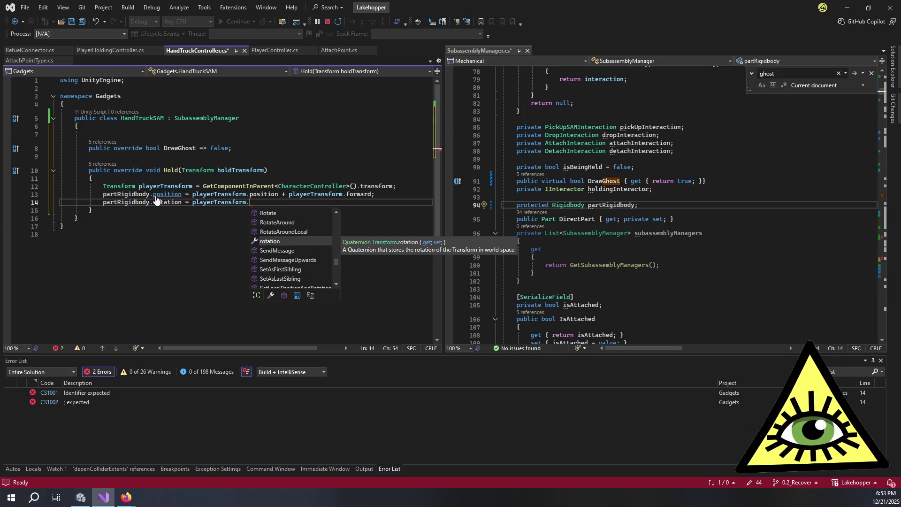
{"action": "key", "text": "BackSpace"}
{"action": "key", "text": "ctrl+BackSpace"}
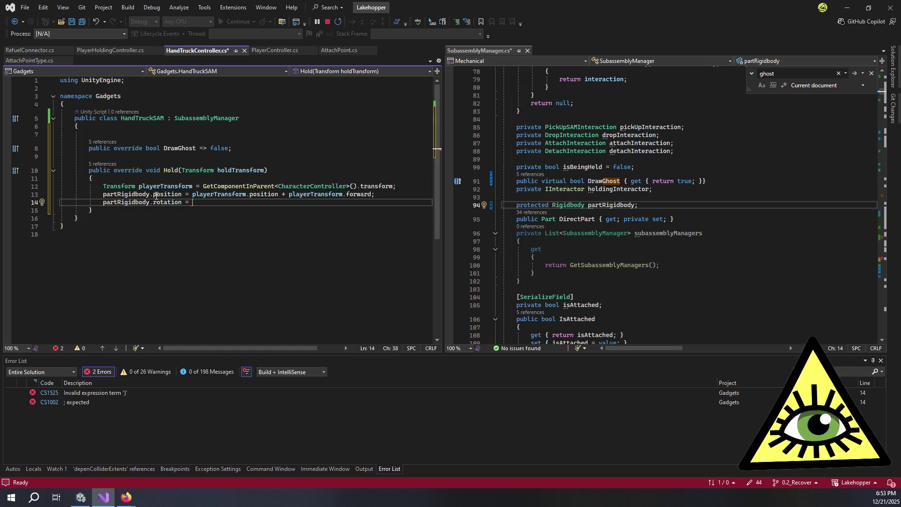
{"action": "type", "text": "playerTransform.rotat"}
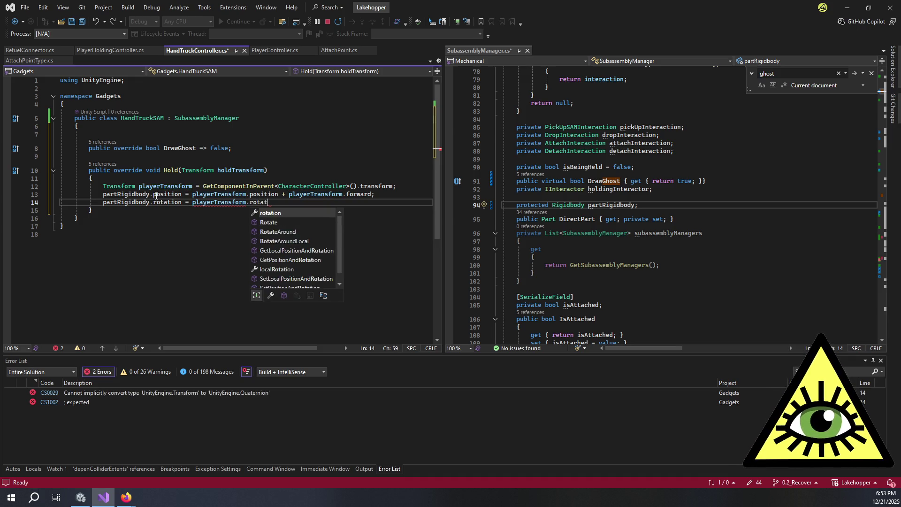
{"action": "key", "text": "Tab"}
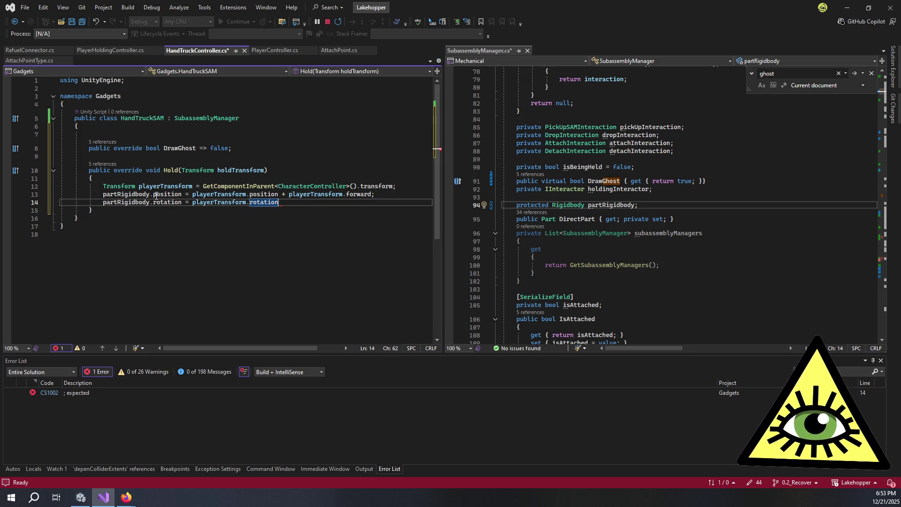
{"action": "type", "text": ";"}
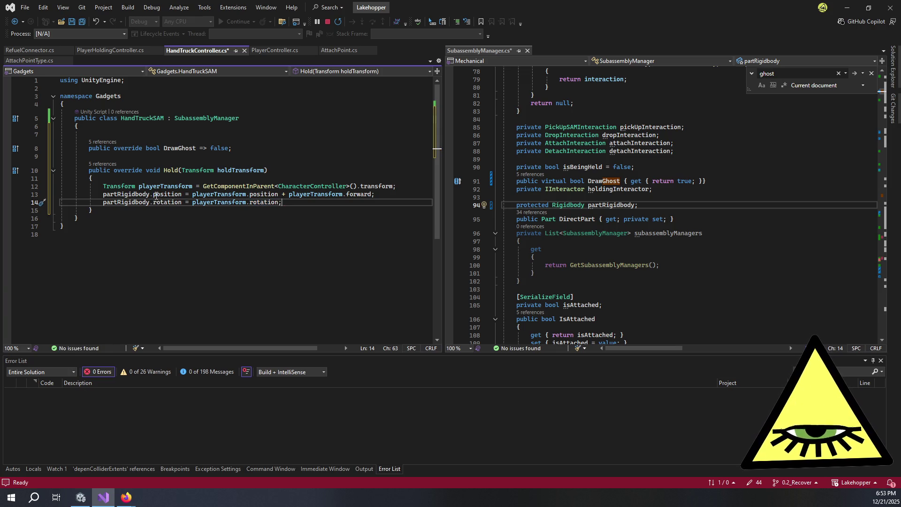
{"action": "key", "text": "ctrl+s"}
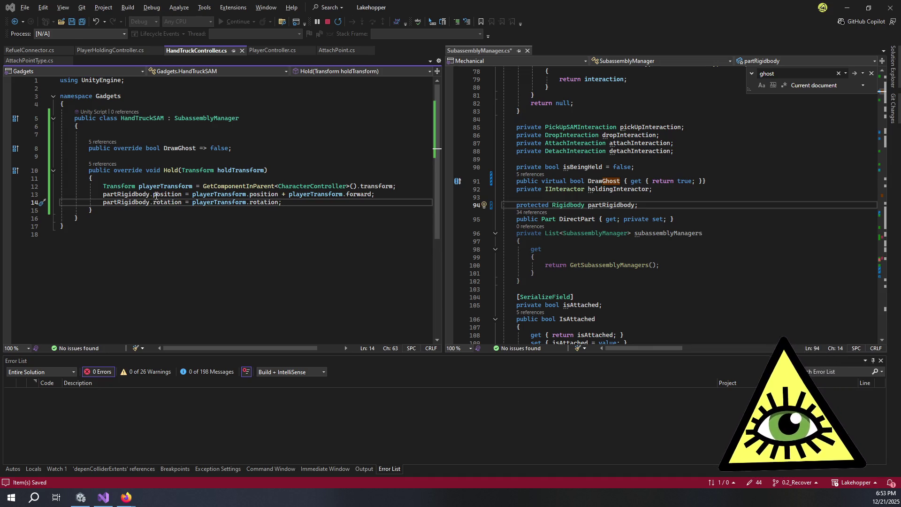
{"action": "key", "text": "alt+Tab"}
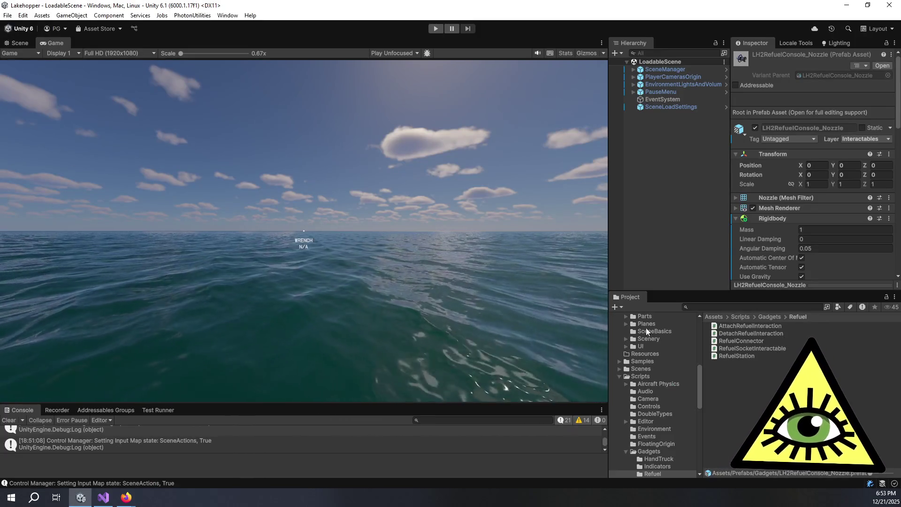
Open HandTruck SAM Variant from Prefabs > Gadgets and search Add Component for 'handtru'
{"action": "scroll", "coordinate": [659, 371], "scroll_direction": "up", "scroll_amount": 3}
{"action": "scroll", "coordinate": [661, 375], "scroll_direction": "up", "scroll_amount": 2}
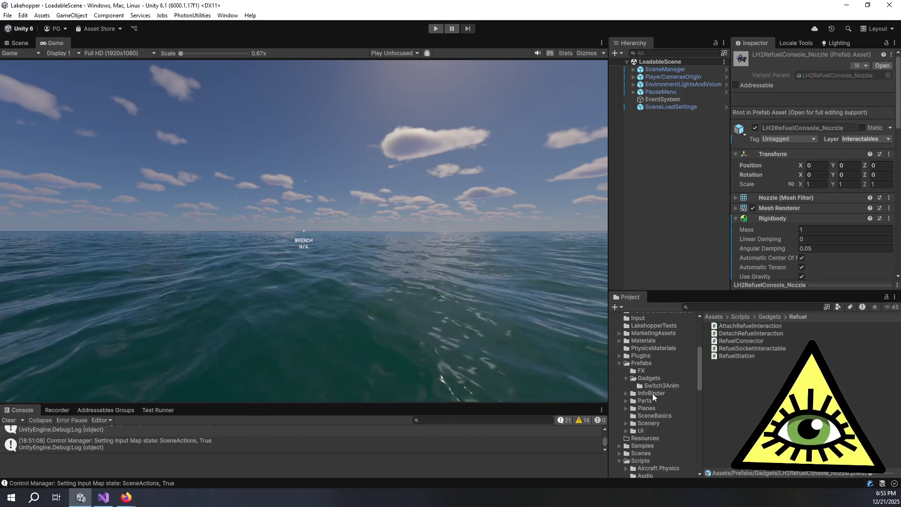
{"action": "left_click", "coordinate": [639, 383]}
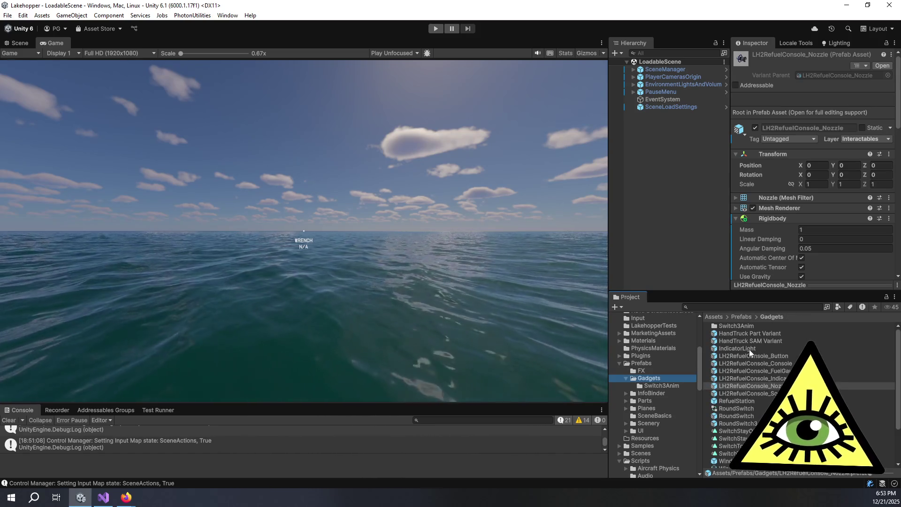
{"action": "double_click", "coordinate": [756, 341]}
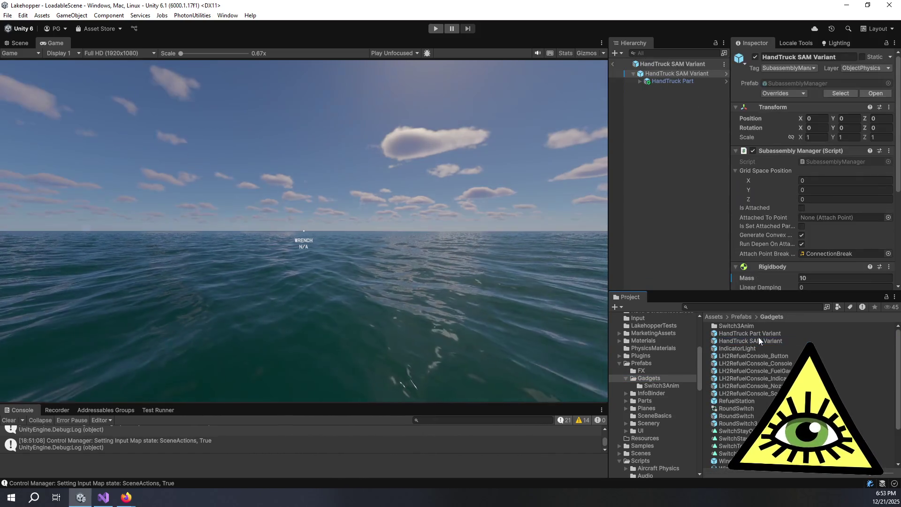
{"action": "scroll", "coordinate": [788, 233], "scroll_direction": "down", "scroll_amount": 3}
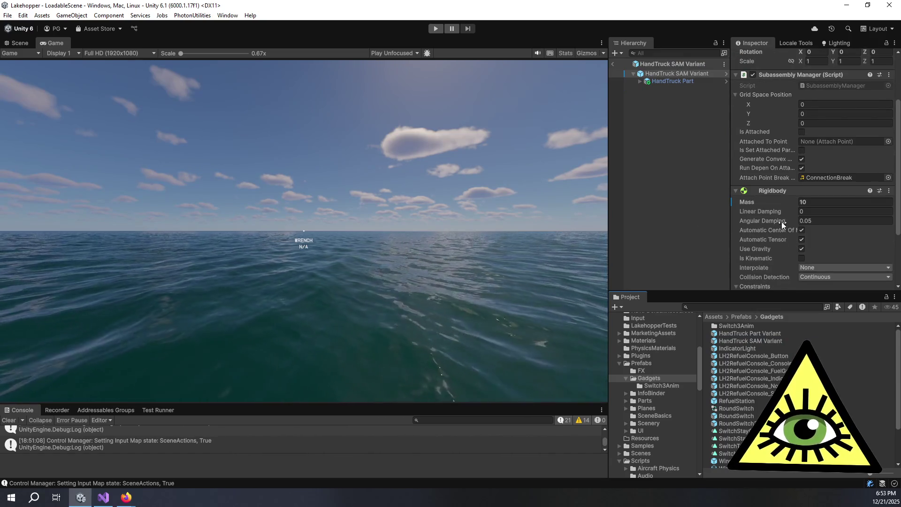
{"action": "scroll", "coordinate": [781, 221], "scroll_direction": "up", "scroll_amount": 2}
{"action": "scroll", "coordinate": [788, 197], "scroll_direction": "down", "scroll_amount": 5}
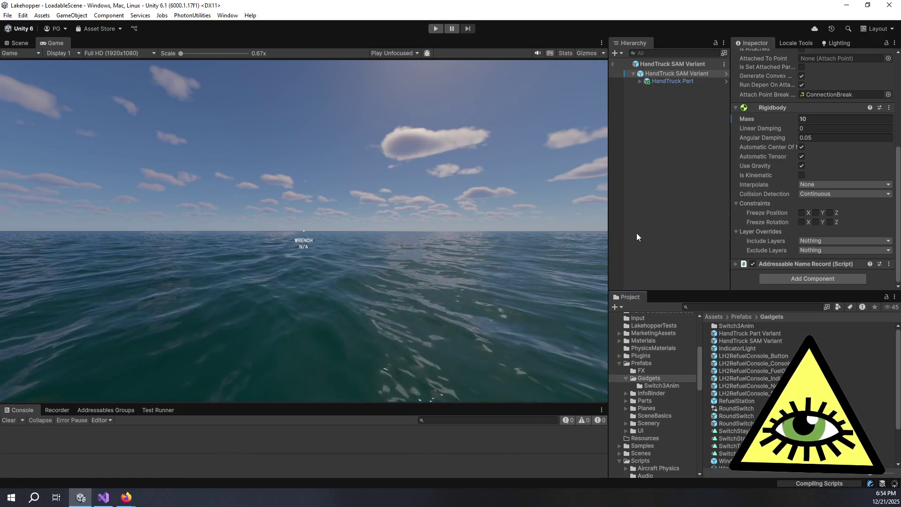
{"action": "left_click", "coordinate": [798, 279]}
{"action": "type", "text": "handtru"}
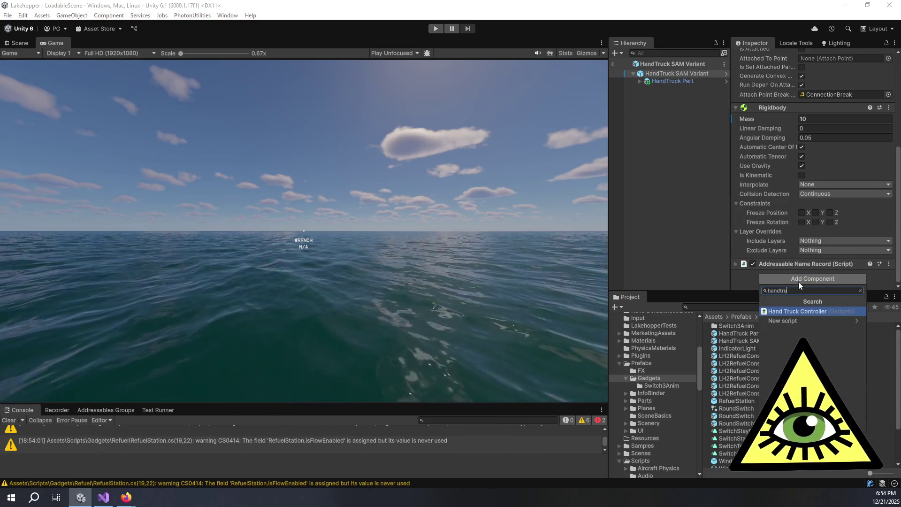
Cancel the component search, close the HandTruckController.cs tab in Visual Studio, and return to Unity
{"action": "key", "text": "Escape"}
{"action": "key", "text": "alt+Tab"}
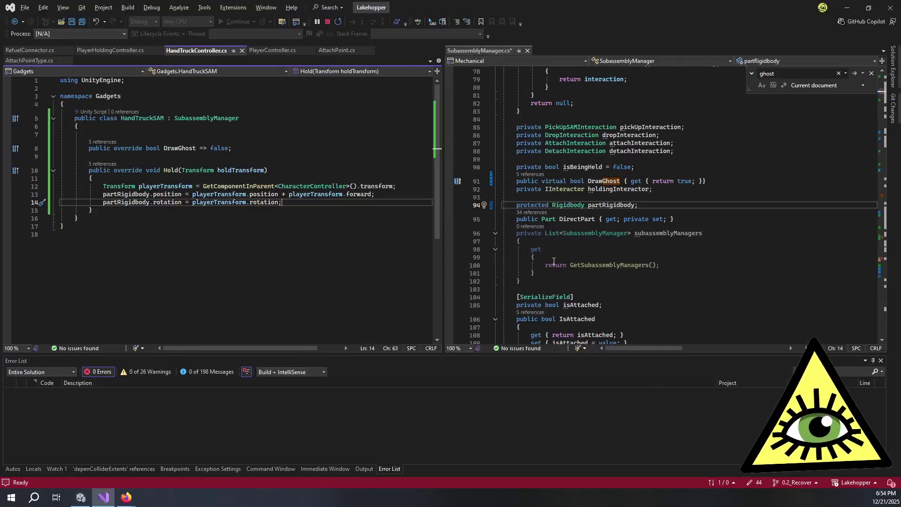
{"action": "left_click", "coordinate": [242, 50]}
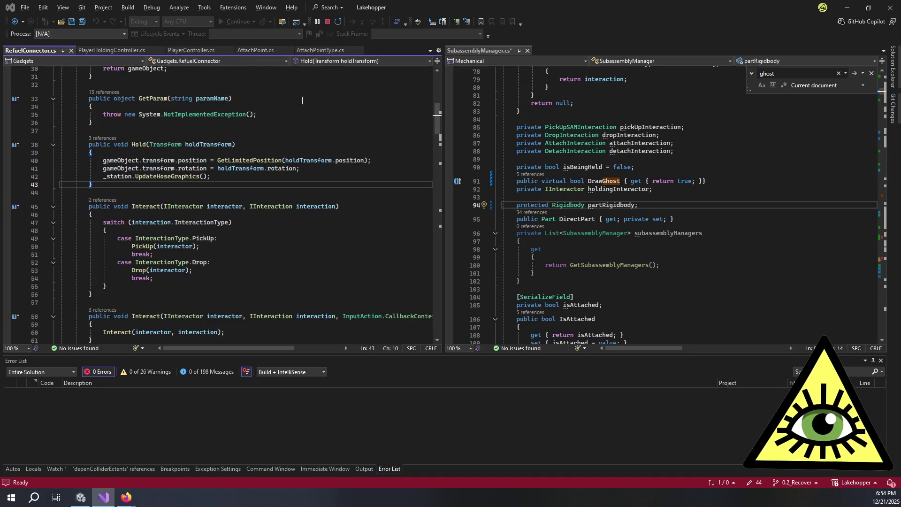
{"action": "key", "text": "alt+Tab"}
Rename the HandTruckController script asset to HandTruckSAM, then clear the search and select the prefab root
{"action": "left_click", "coordinate": [731, 307]}
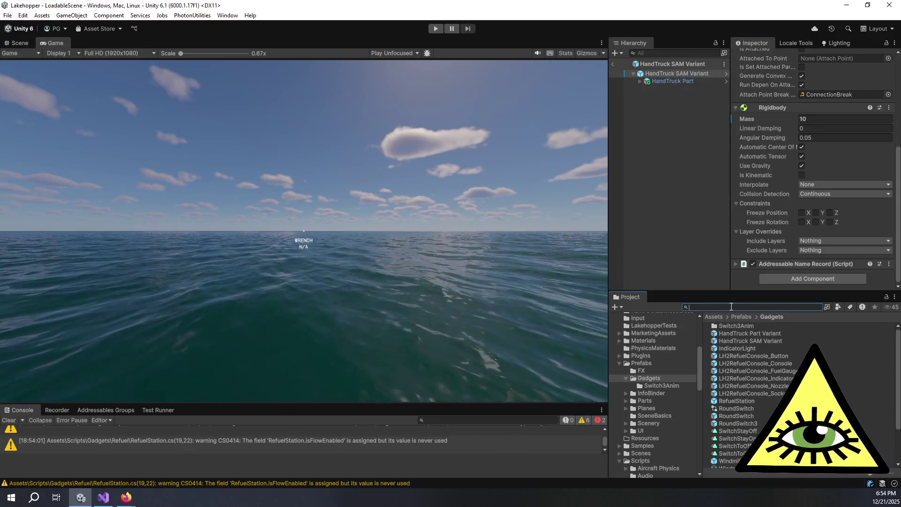
{"action": "type", "text": "handtruck"}
{"action": "type", "text": "c con"}
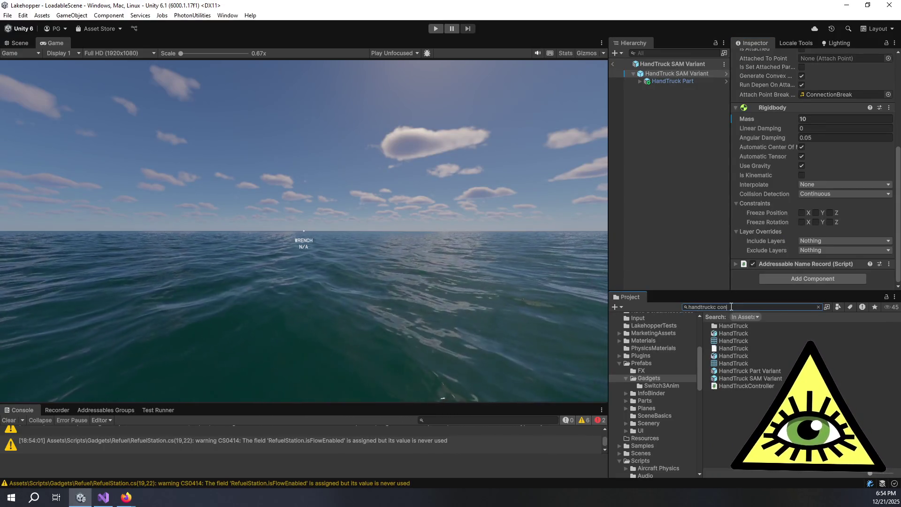
{"action": "key", "text": "BackSpace"}
{"action": "key", "text": "BackSpace"}
{"action": "key", "text": "BackSpace"}
{"action": "key", "text": "BackSpace"}
{"action": "type", "text": "ont"}
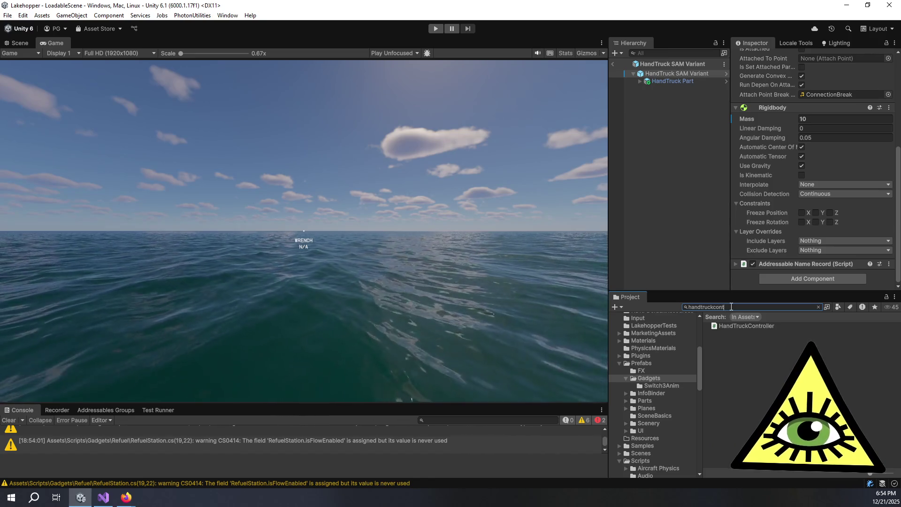
{"action": "left_click", "coordinate": [772, 325]}
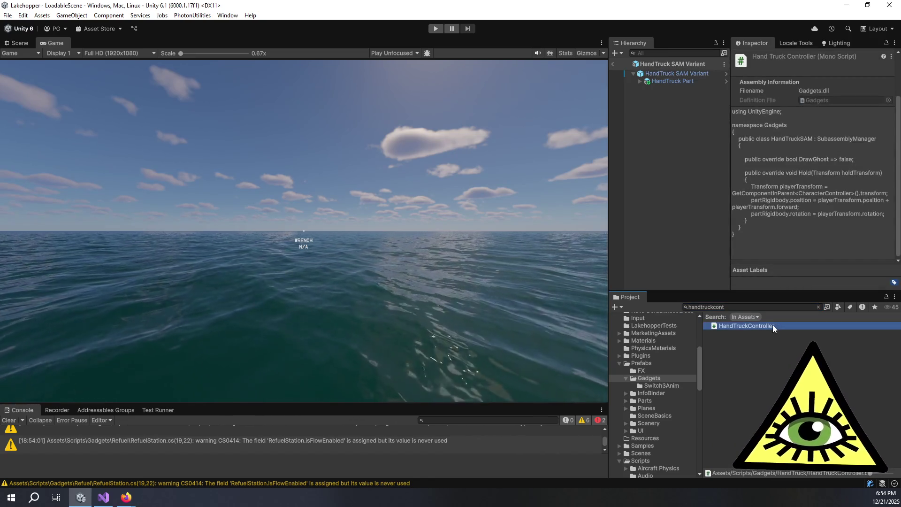
{"action": "left_click", "coordinate": [772, 325]}
{"action": "key", "text": "BackSpace"}
{"action": "key", "text": "BackSpace"}
{"action": "key", "text": "BackSpace"}
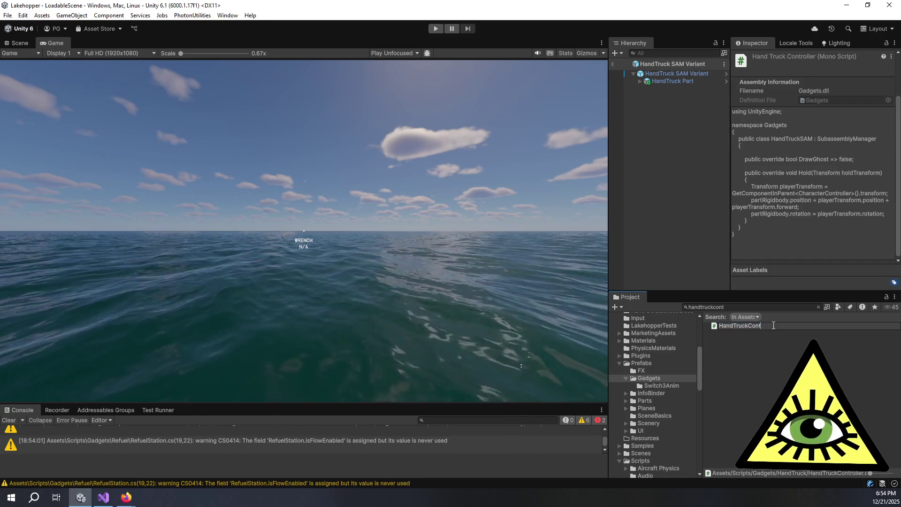
{"action": "type", "text": "SAM"}
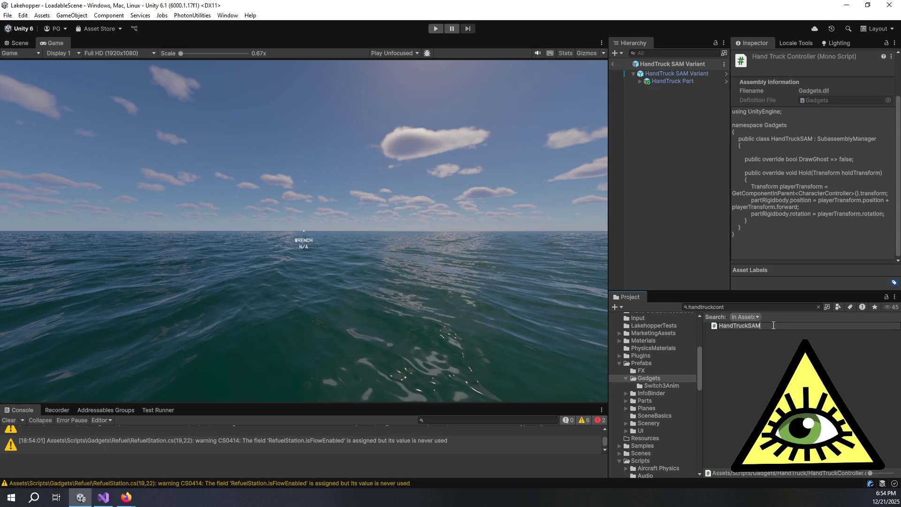
{"action": "key", "text": "Return"}
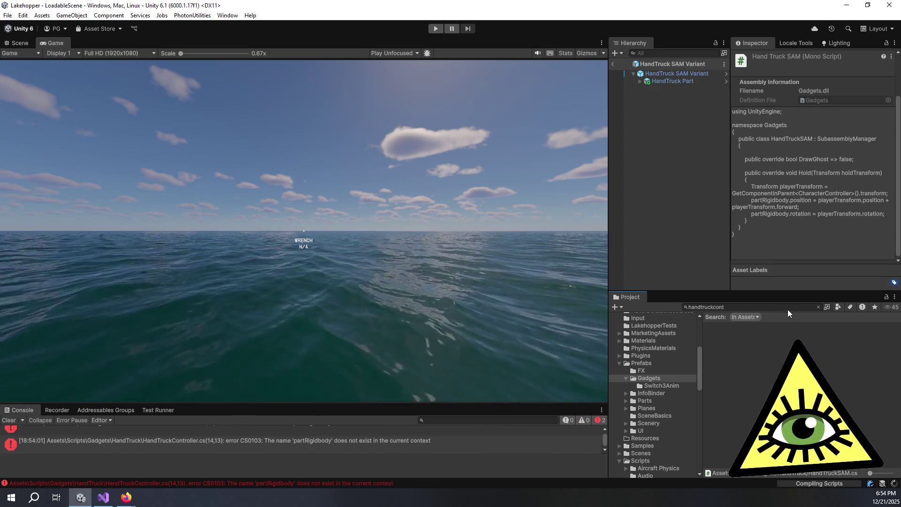
{"action": "left_click", "coordinate": [818, 307]}
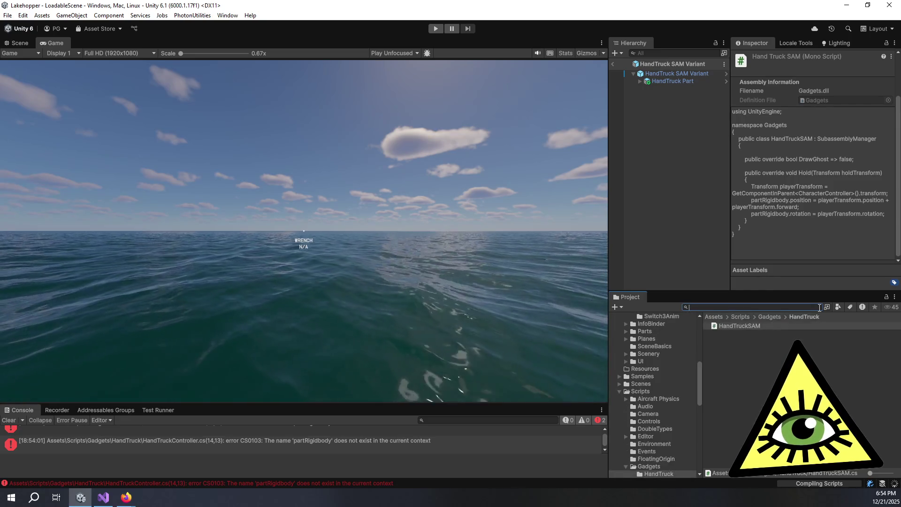
{"action": "left_click", "coordinate": [685, 74]}
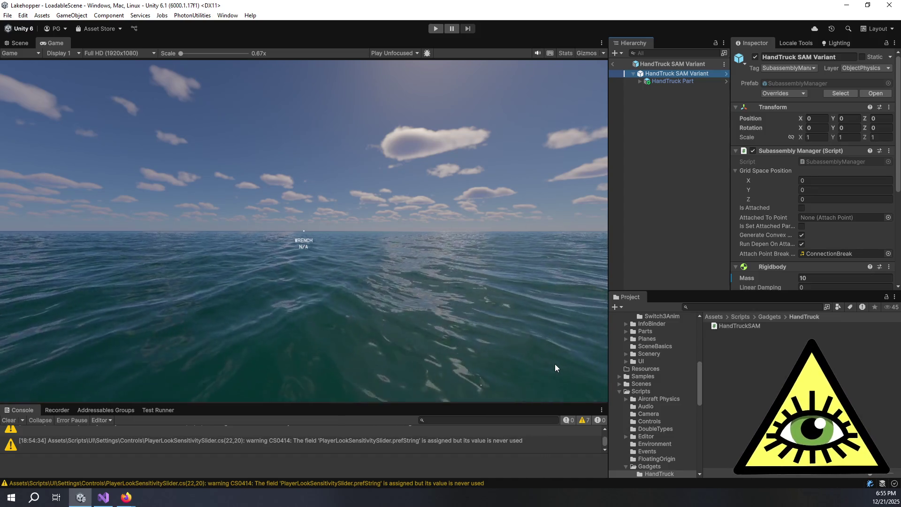
{"action": "scroll", "coordinate": [760, 249], "scroll_direction": "down", "scroll_amount": 5}
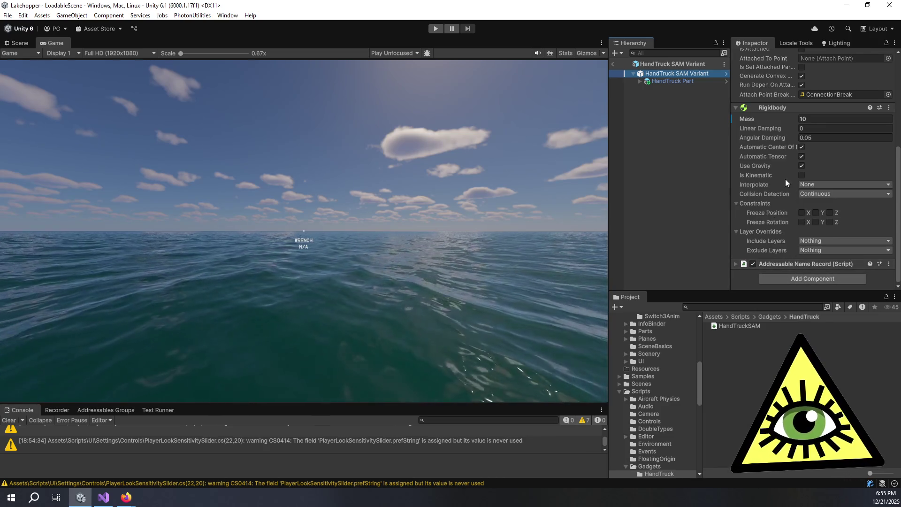
Add the Hand Truck SAM script component and remove the Subassembly Manager component
{"action": "left_click", "coordinate": [806, 277]}
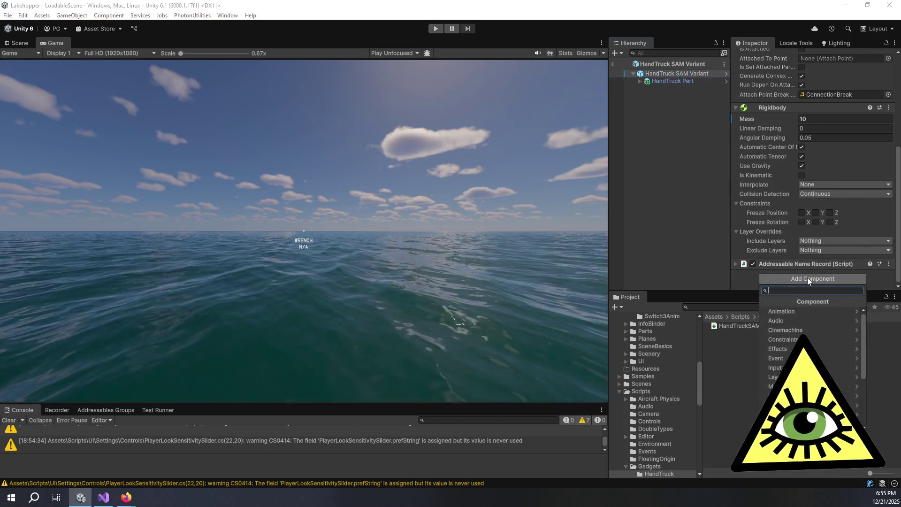
{"action": "type", "text": "handtruck"}
{"action": "key", "text": "Return"}
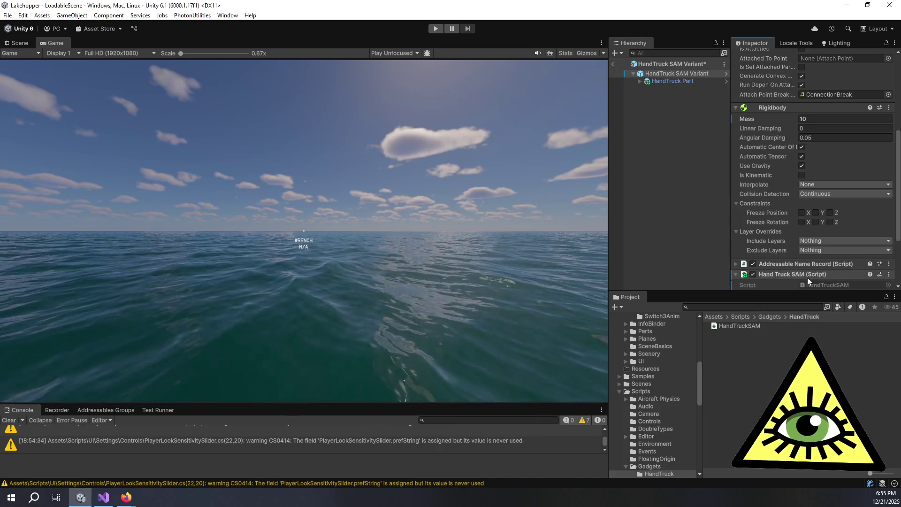
{"action": "scroll", "coordinate": [773, 229], "scroll_direction": "down", "scroll_amount": 1}
{"action": "scroll", "coordinate": [772, 229], "scroll_direction": "up", "scroll_amount": 5}
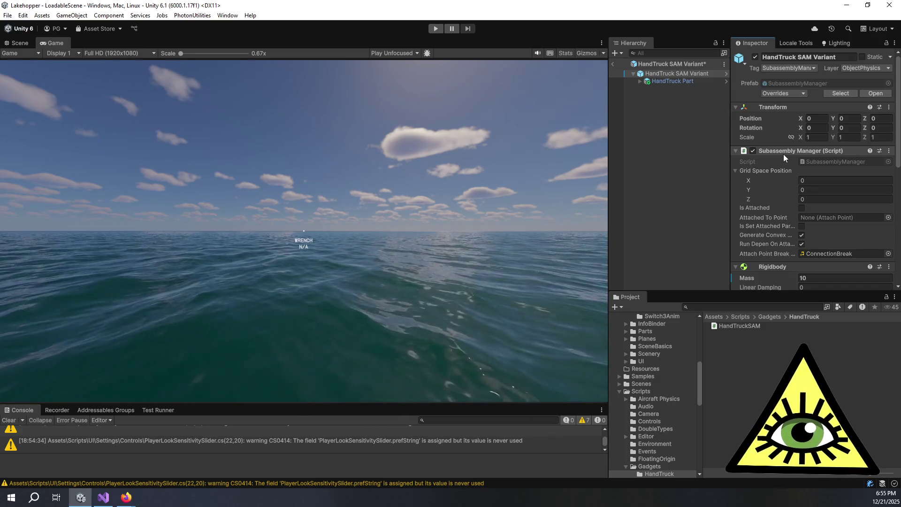
{"action": "right_click", "coordinate": [783, 154]}
{"action": "left_click", "coordinate": [812, 174]}
{"action": "scroll", "coordinate": [796, 187], "scroll_direction": "down", "scroll_amount": 5}
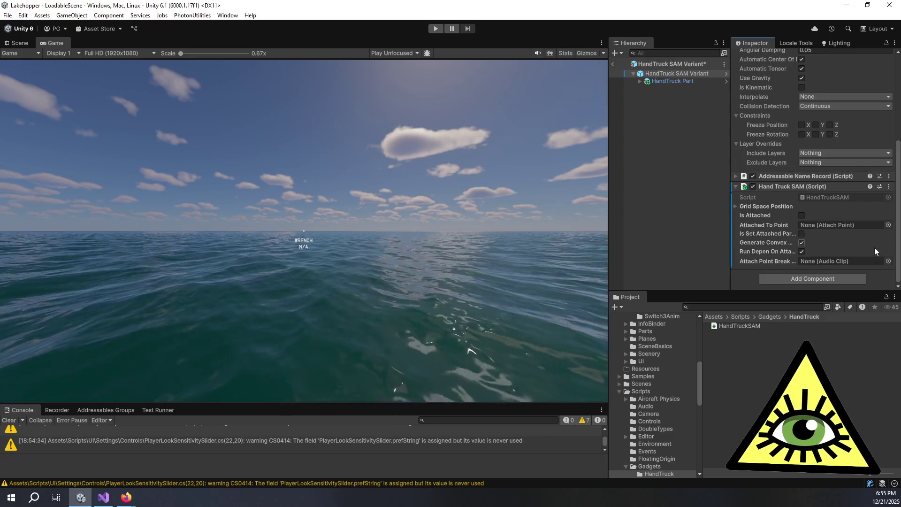
Set the Attach Point Break sound to ConnectionBreak and expand Addressable Name Record
{"action": "left_click", "coordinate": [889, 262]}
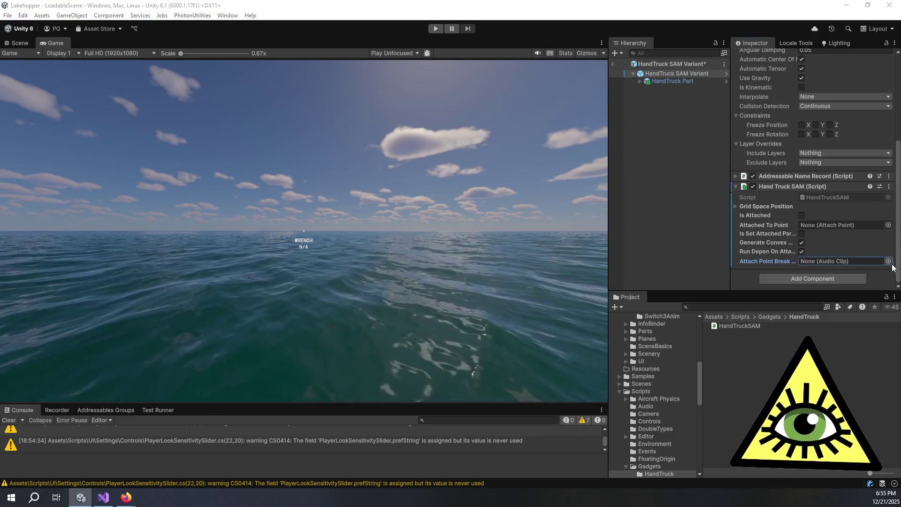
{"action": "key", "text": "Return"}
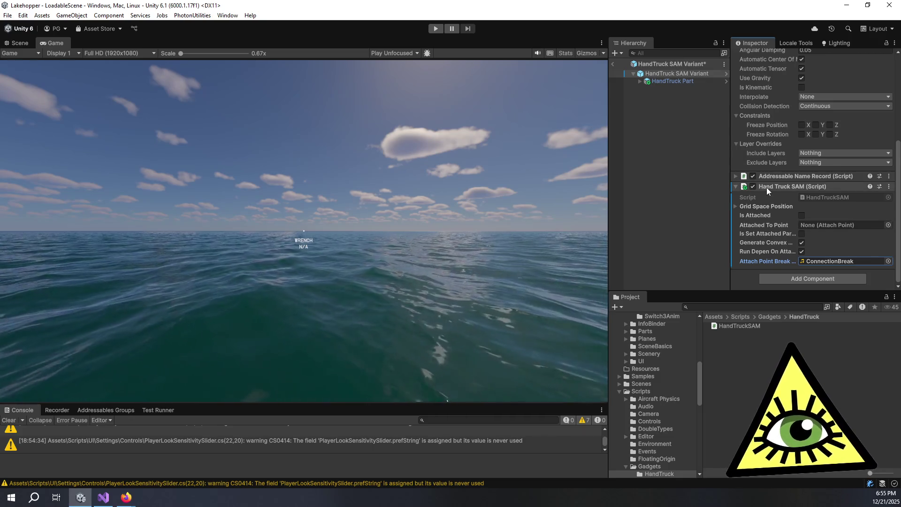
{"action": "scroll", "coordinate": [780, 51], "scroll_direction": "up", "scroll_amount": 3}
{"action": "scroll", "coordinate": [780, 51], "scroll_direction": "up", "scroll_amount": 1}
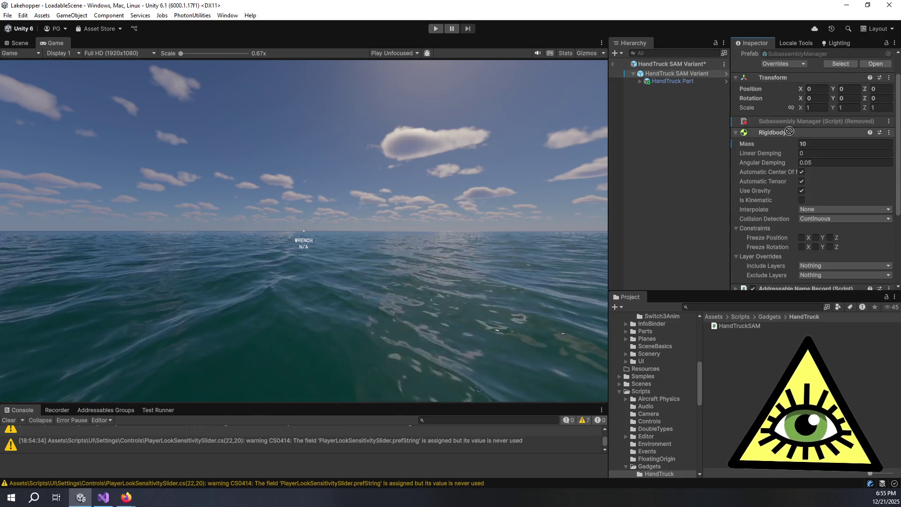
{"action": "scroll", "coordinate": [784, 125], "scroll_direction": "down", "scroll_amount": 4}
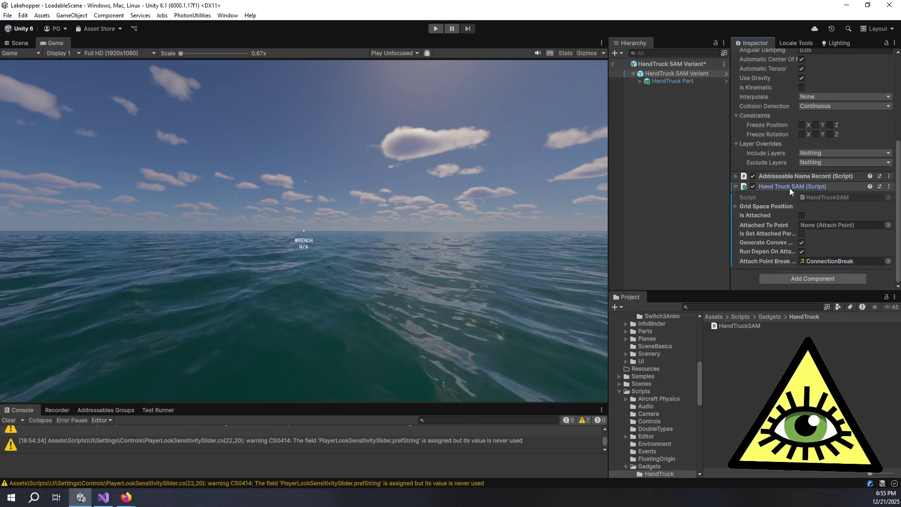
{"action": "left_click", "coordinate": [779, 176]}
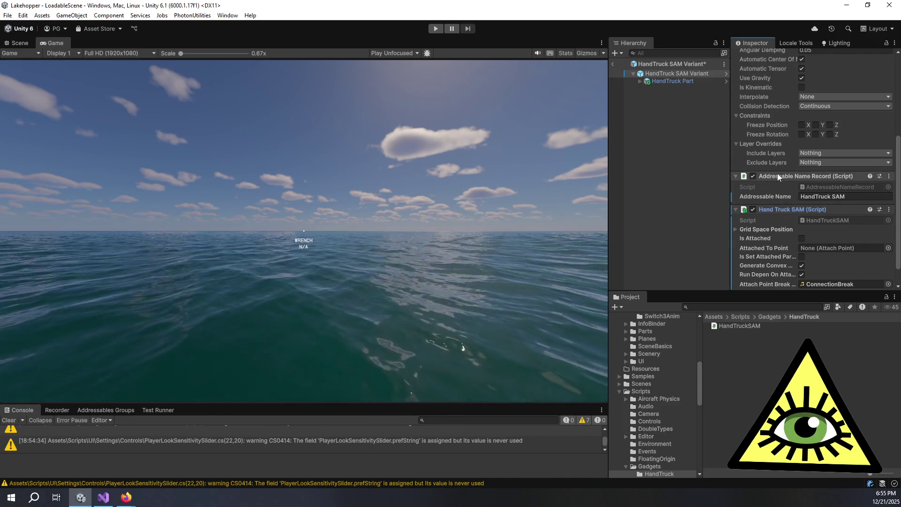
{"action": "scroll", "coordinate": [778, 197], "scroll_direction": "down", "scroll_amount": 1}
Move Hand Truck SAM (Script) up under Transform, dismissing the prefab warning, then exit prefab editing
{"action": "left_click_drag", "start_coordinate": [797, 152], "coordinate": [774, 276]}
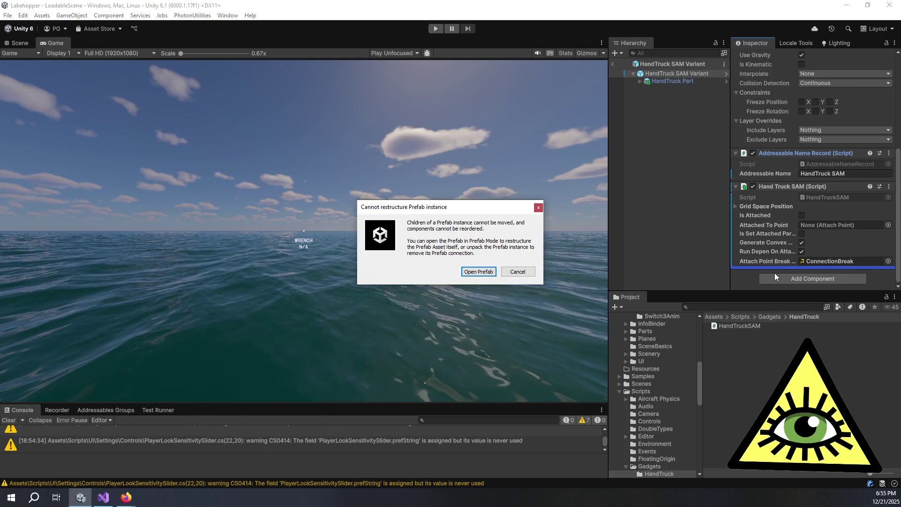
{"action": "left_click", "coordinate": [518, 271]}
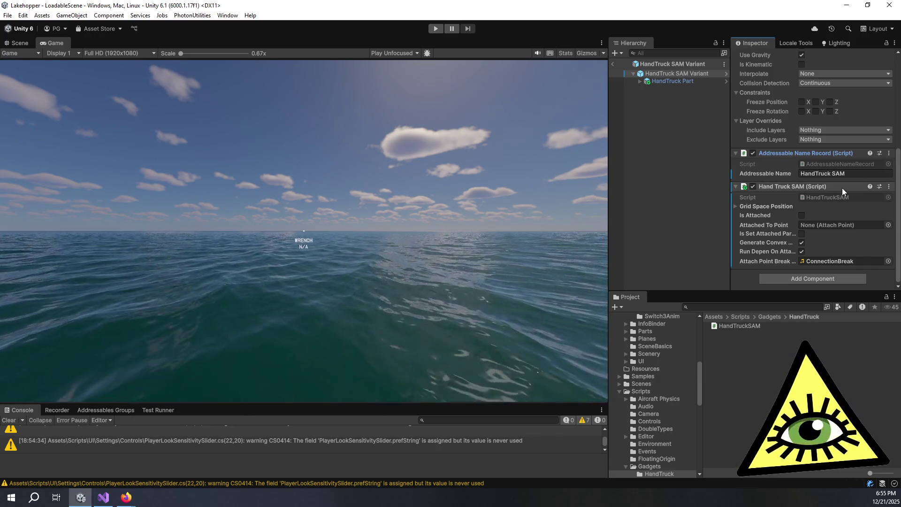
{"action": "mouse_move", "coordinate": [793, 187]}
{"action": "left_mouse_down"}
{"action": "mouse_move", "coordinate": [796, 64]}
{"action": "mouse_move", "coordinate": [780, 73]}
{"action": "mouse_move", "coordinate": [779, 47]}
{"action": "mouse_move", "coordinate": [768, 143]}
{"action": "left_mouse_up"}
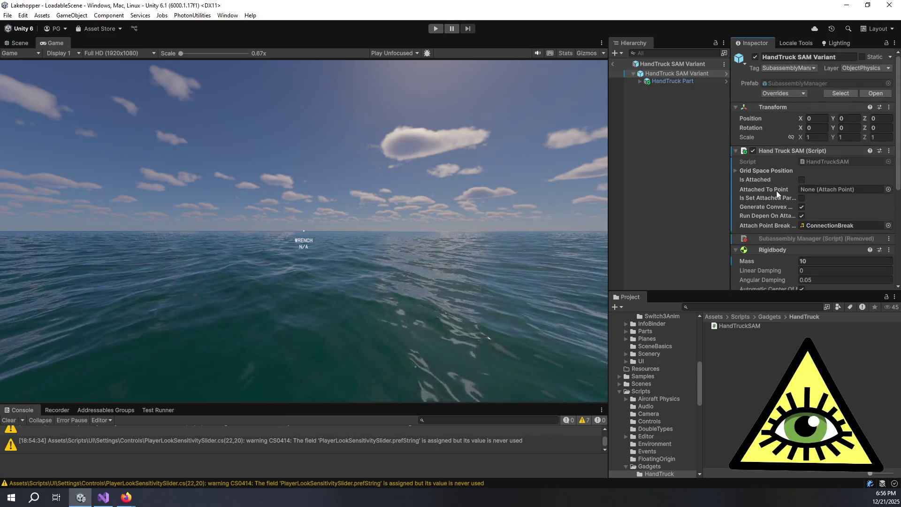
{"action": "scroll", "coordinate": [769, 210], "scroll_direction": "down", "scroll_amount": 5}
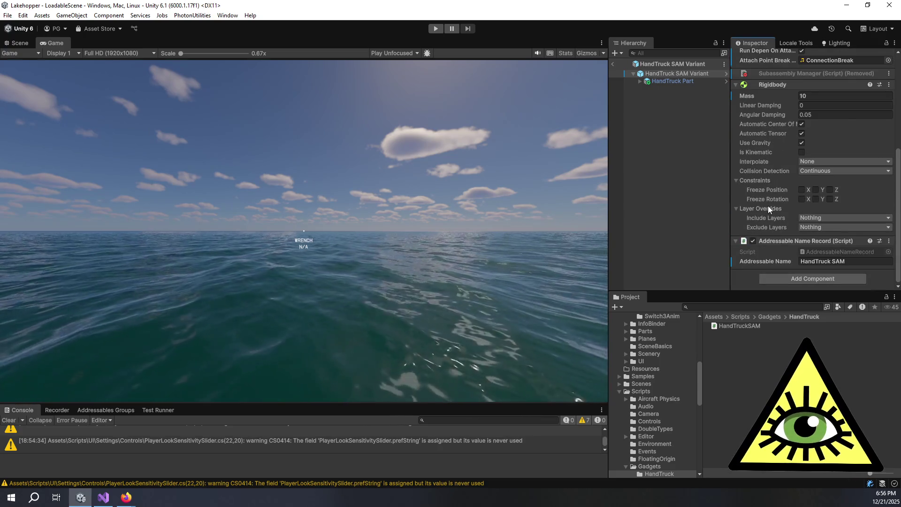
{"action": "scroll", "coordinate": [768, 211], "scroll_direction": "up", "scroll_amount": 5}
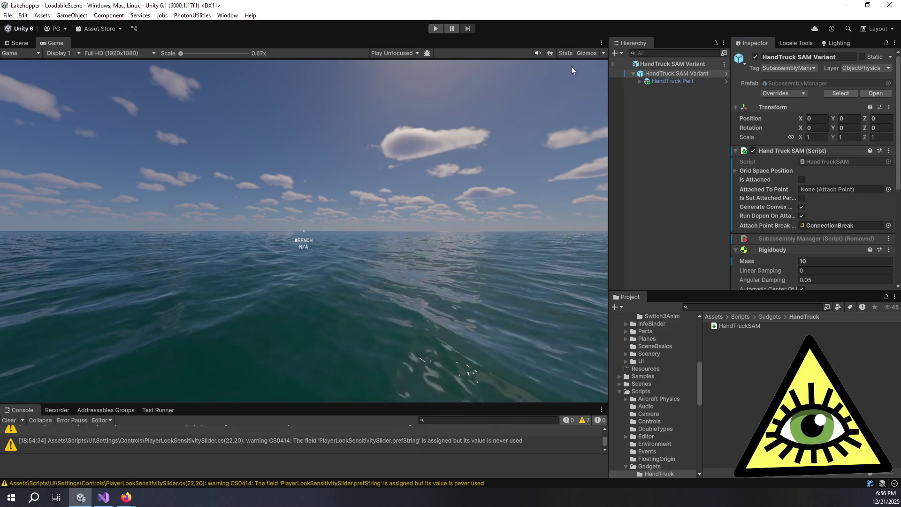
{"action": "left_click", "coordinate": [613, 64]}
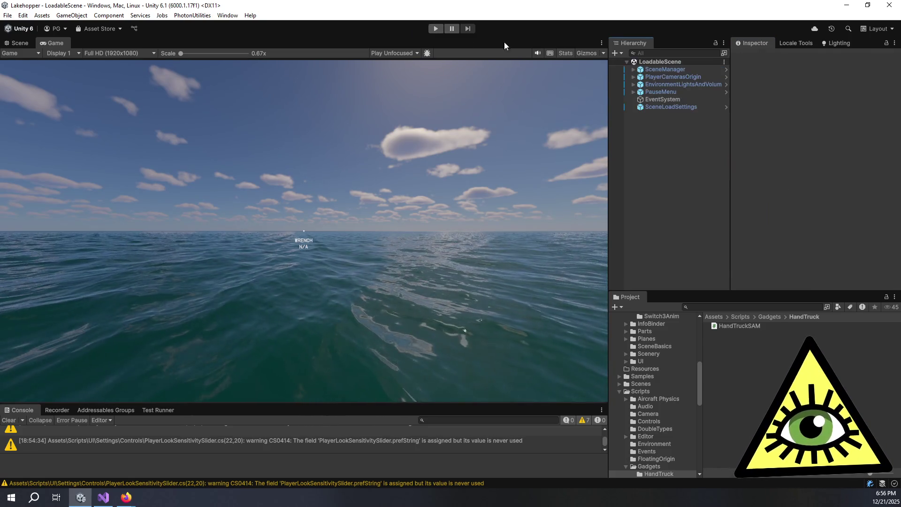
Clear the Console, start LoadableScene in play mode, and enlarge the console panel
{"action": "left_click", "coordinate": [8, 420]}
{"action": "left_click", "coordinate": [436, 29]}
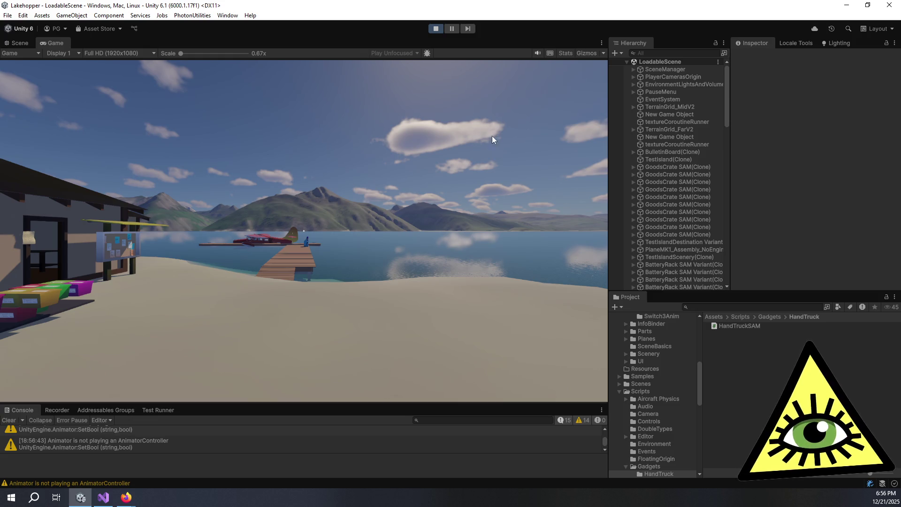
{"action": "mouse_move", "coordinate": [396, 403]}
{"action": "left_mouse_down"}
{"action": "mouse_move", "coordinate": [384, 296]}
{"action": "mouse_move", "coordinate": [380, 307]}
{"action": "left_mouse_up"}
Clear the console and spawn a HandTruck SAM from the debug spawn panel
{"action": "left_click", "coordinate": [11, 315]}
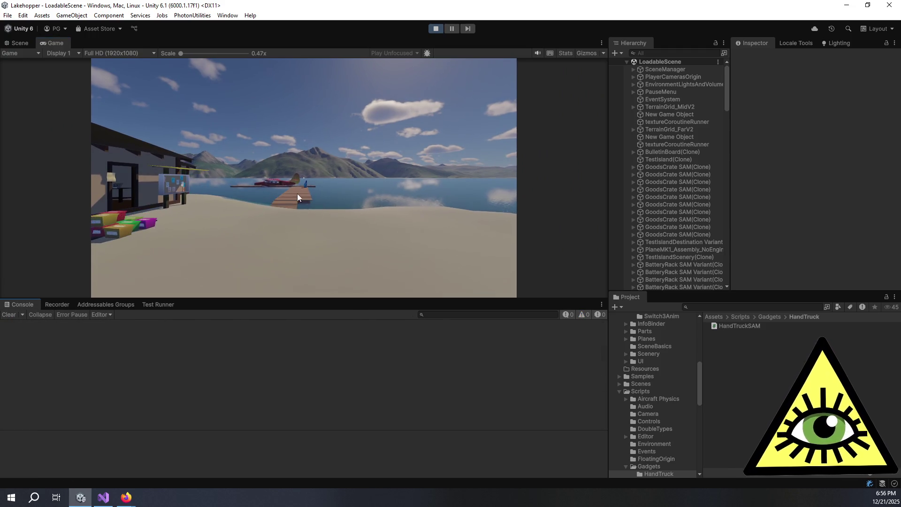
{"action": "left_click", "coordinate": [340, 169]}
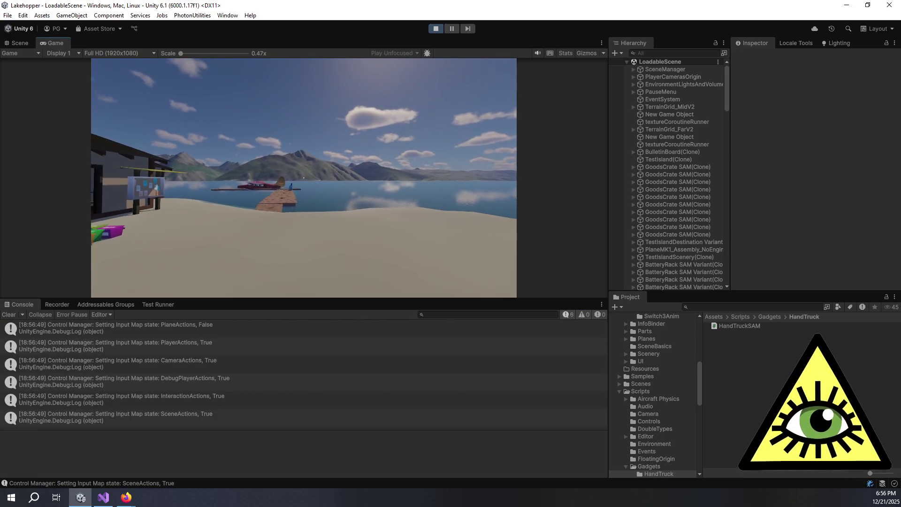
{"action": "key", "text": "F1"}
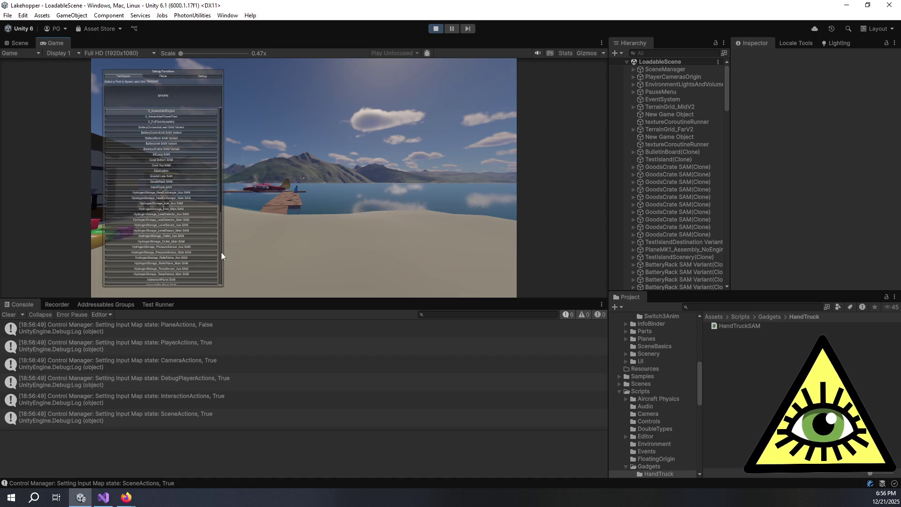
{"action": "left_click", "coordinate": [179, 187]}
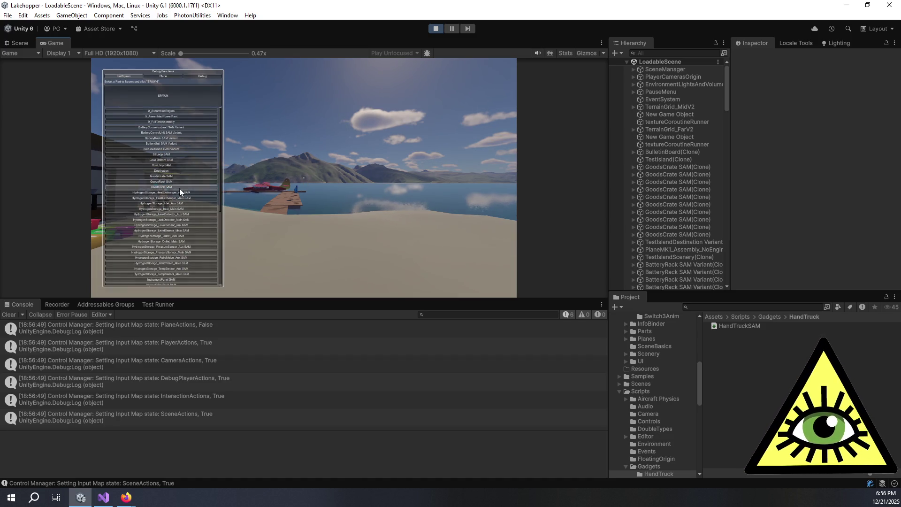
{"action": "left_click", "coordinate": [183, 100]}
{"action": "key", "text": "F1"}
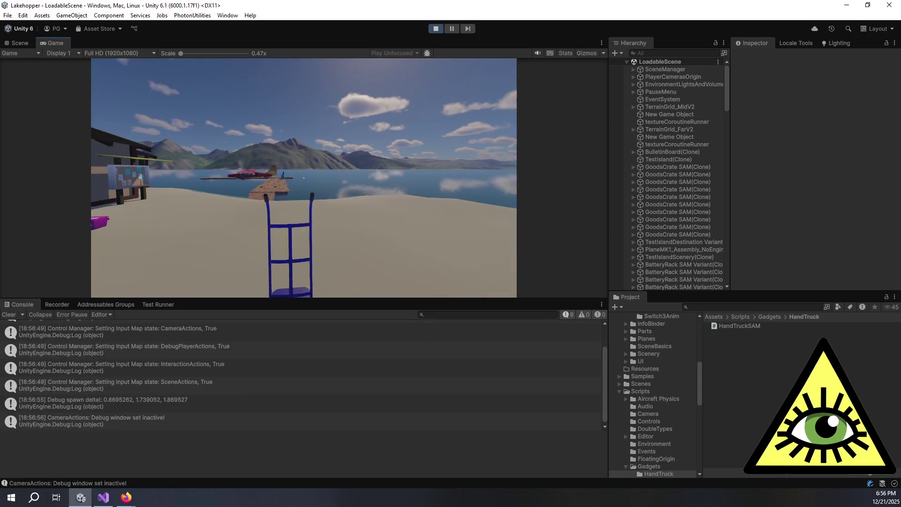
Carry a goods crate onto the hand truck, then pick up the loaded truck
{"action": "key", "text": "w"}
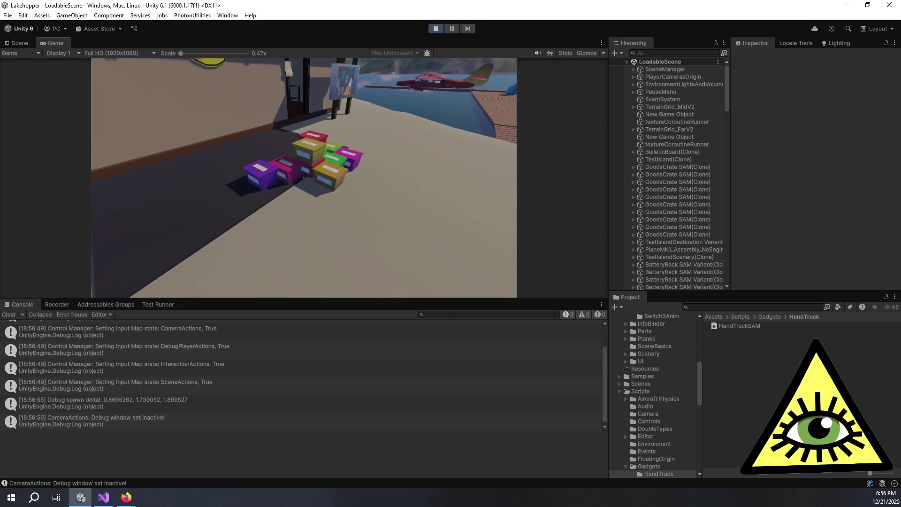
{"action": "left_click", "coordinate": [303, 177]}
{"action": "key", "text": "w"}
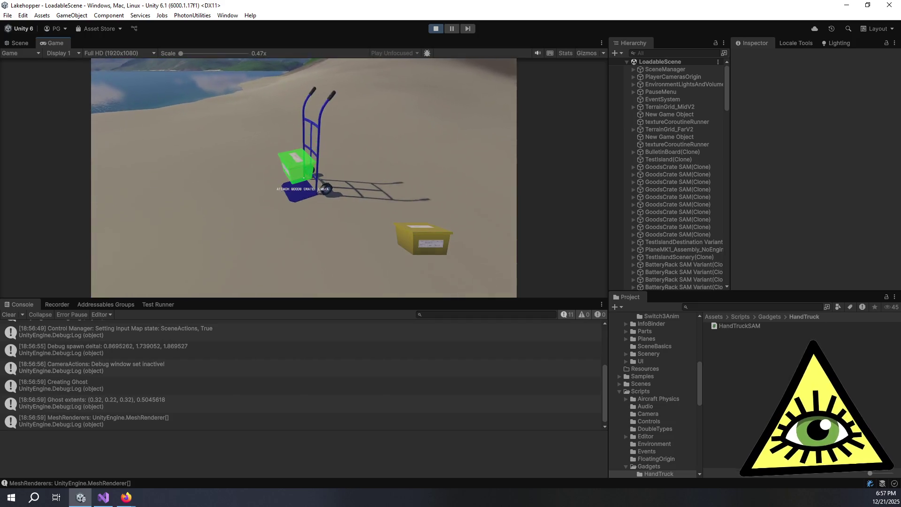
{"action": "left_click", "coordinate": [303, 177]}
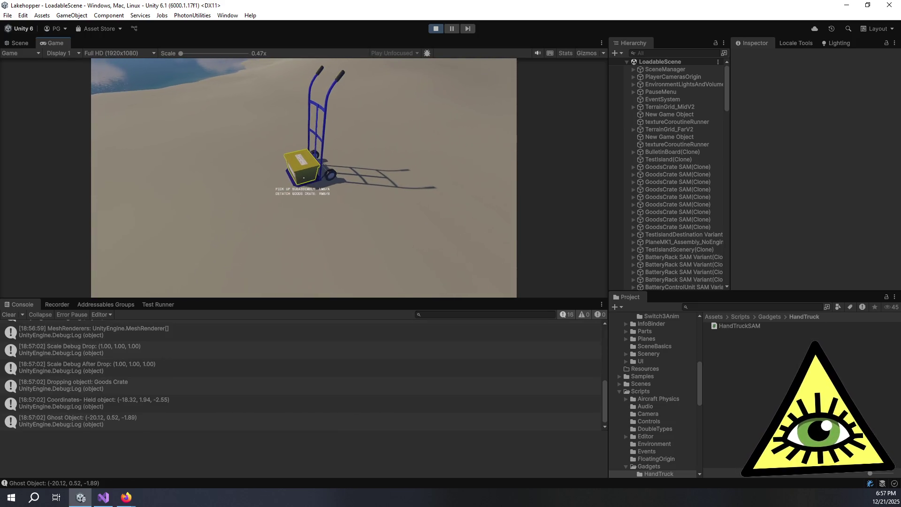
{"action": "left_click", "coordinate": [303, 178]}
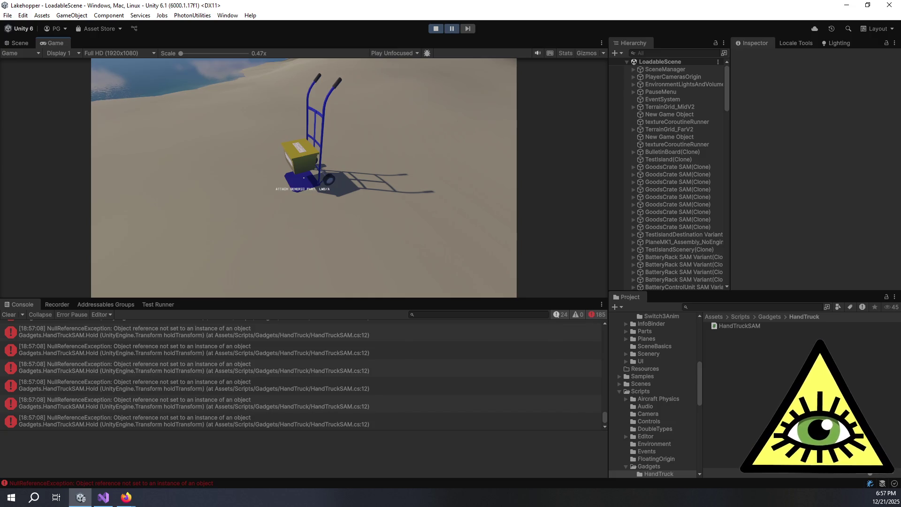
Select the NullReferenceException in the Console and open its HandTruckSAM.cs:12 source line
{"action": "scroll", "coordinate": [287, 258], "scroll_direction": "up", "scroll_amount": 1}
{"action": "scroll", "coordinate": [388, 358], "scroll_direction": "up", "scroll_amount": 5}
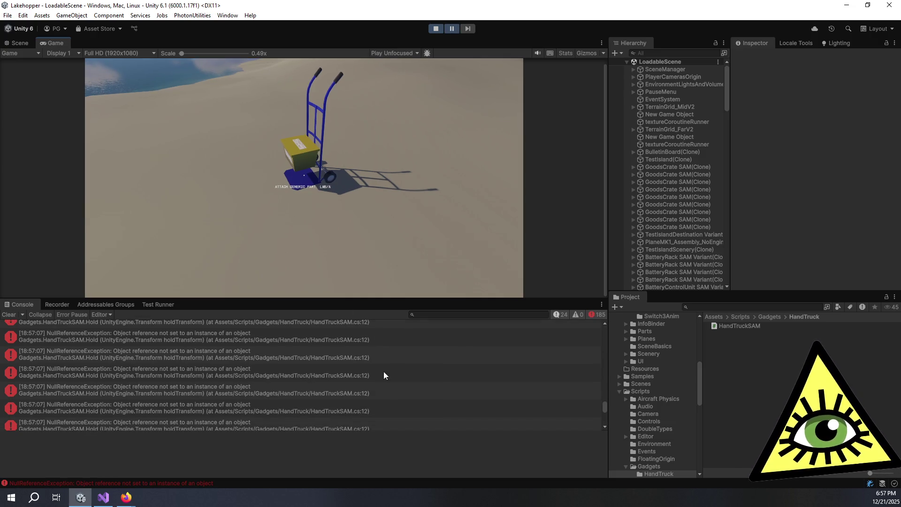
{"action": "scroll", "coordinate": [379, 369], "scroll_direction": "up", "scroll_amount": 8}
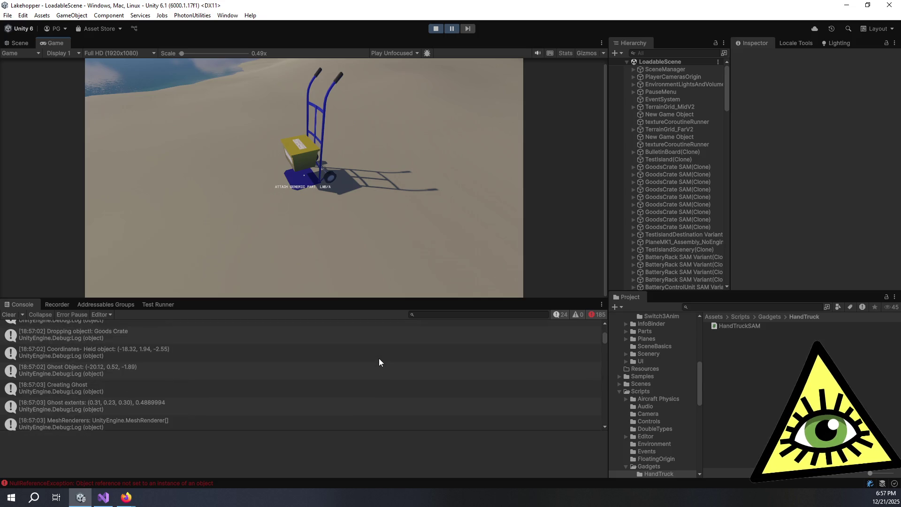
{"action": "scroll", "coordinate": [378, 359], "scroll_direction": "up", "scroll_amount": 2}
{"action": "left_click", "coordinate": [380, 365]}
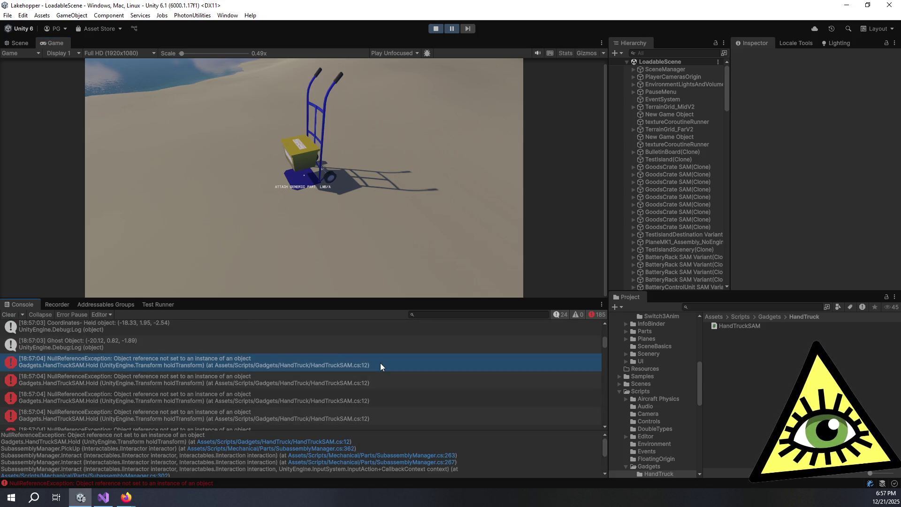
{"action": "left_click", "coordinate": [343, 442]}
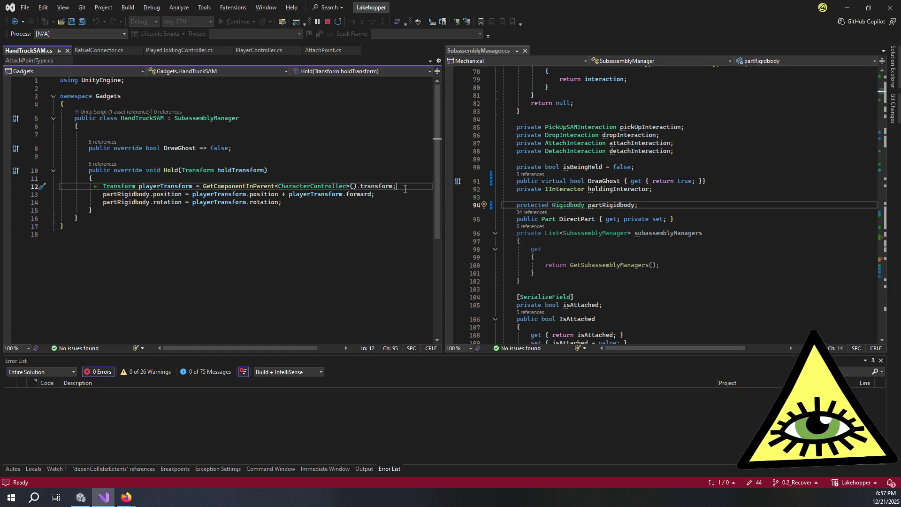
Prefix GetComponentInParent on line 12 with 'holdTransform.' and save HandTruckSAM.cs
{"action": "key", "text": "Left"}
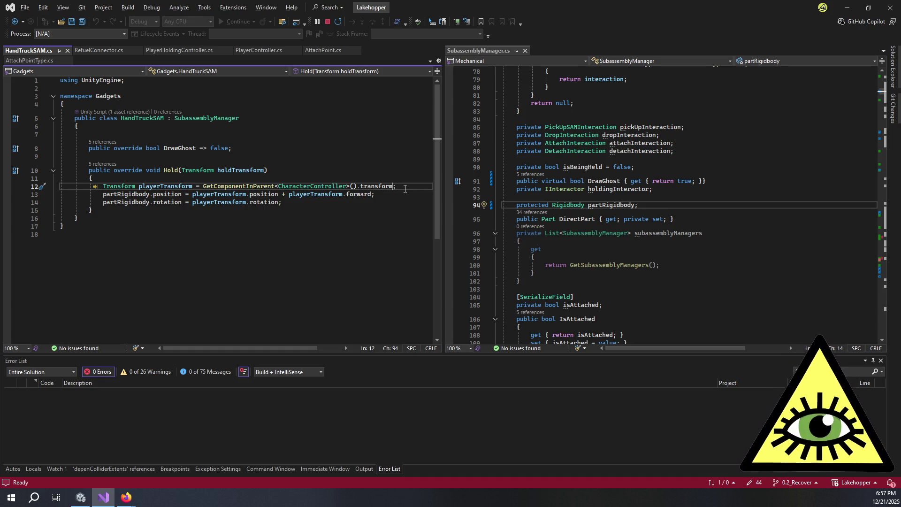
{"action": "key", "text": "ctrl+Left"}
{"action": "key", "text": "ctrl+Left"}
{"action": "key", "text": "ctrl+Left"}
{"action": "key", "text": "ctrl+Right"}
{"action": "type", "text": "holdTransform."}
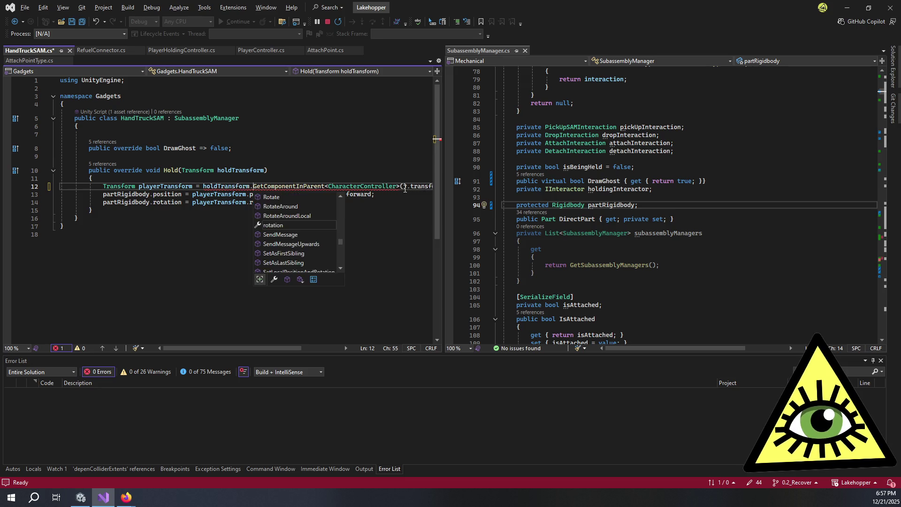
{"action": "key", "text": "Escape"}
{"action": "key", "text": "ctrl+s"}
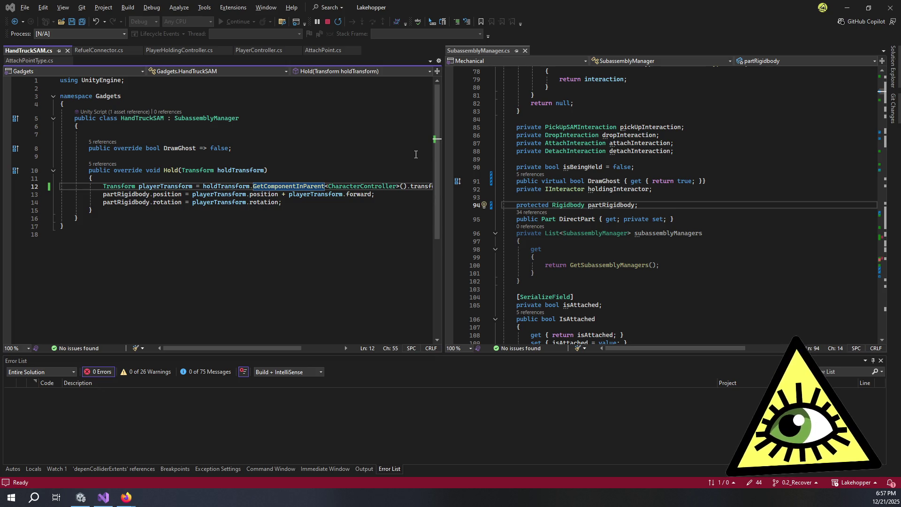
Back in Unity, stop the game, replay it with the fixed code, and focus the Game view
{"action": "key", "text": "alt+Tab"}
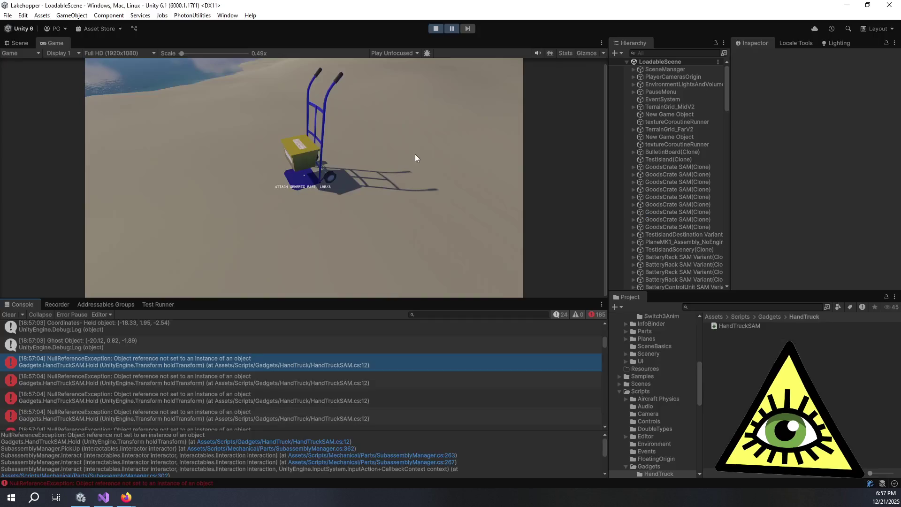
{"action": "left_click", "coordinate": [435, 28]}
{"action": "left_click", "coordinate": [432, 29]}
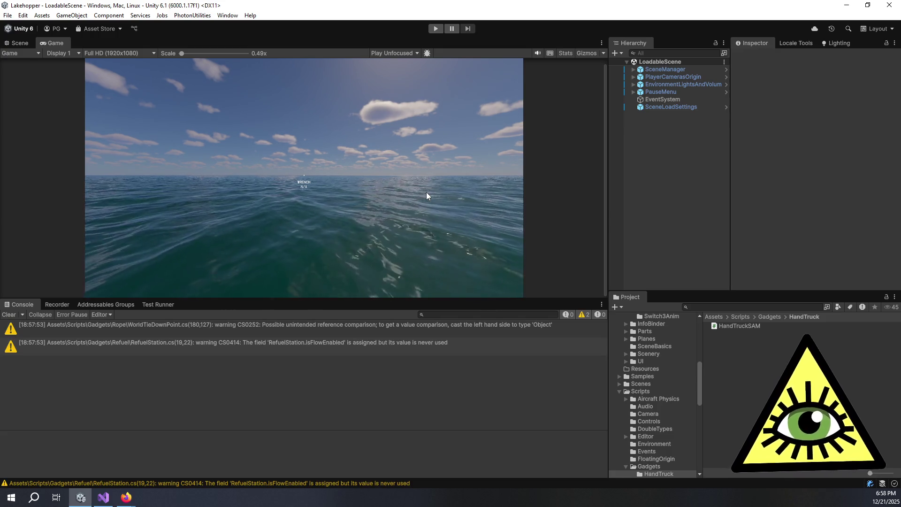
{"action": "left_click", "coordinate": [435, 28]}
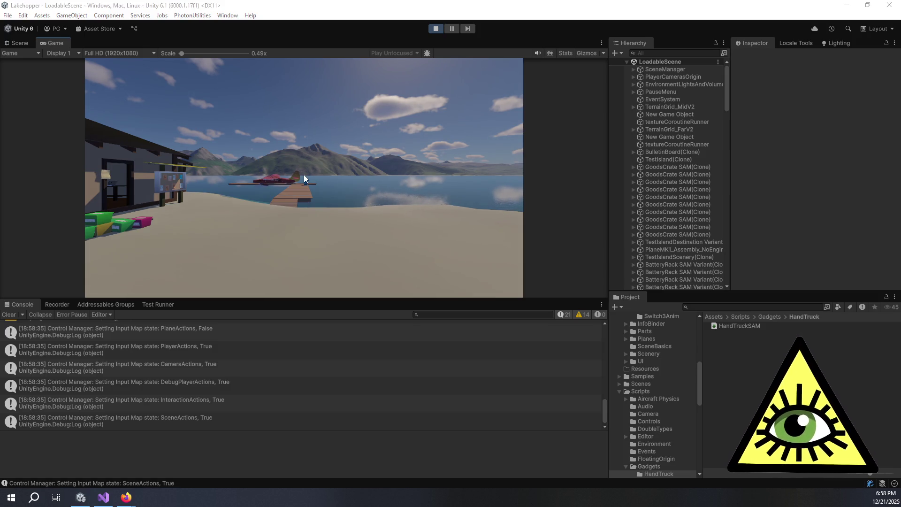
{"action": "left_click", "coordinate": [303, 174]}
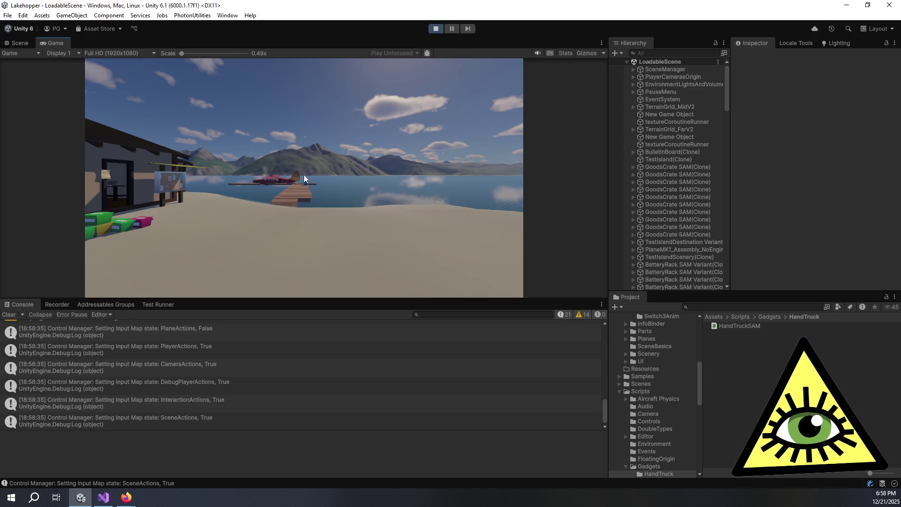
Spawn a HandTruck SAM and carry it along the dock toward the seaplane
{"action": "key", "text": "F1"}
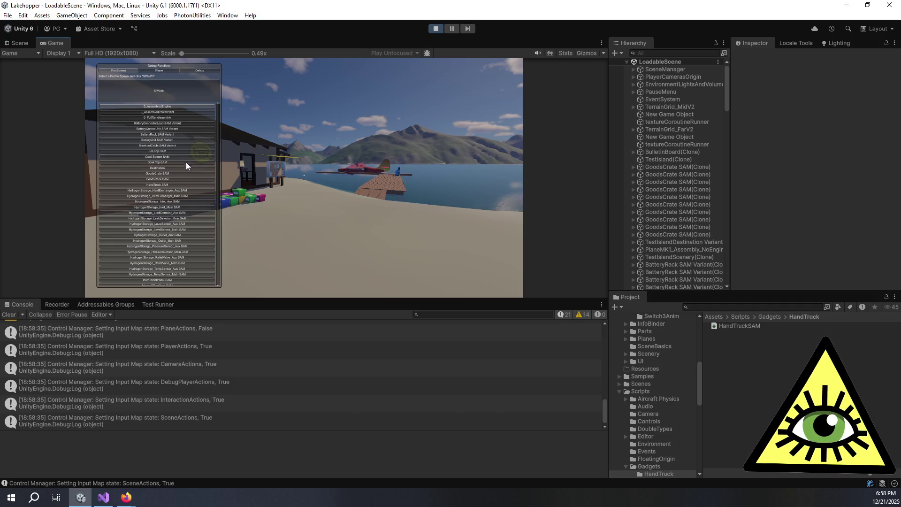
{"action": "right_click", "coordinate": [173, 184]}
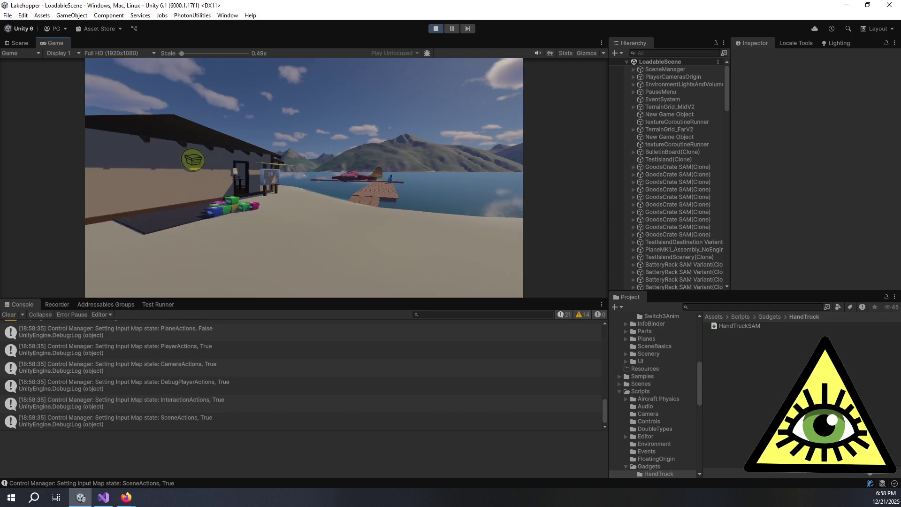
{"action": "left_click", "coordinate": [190, 92]}
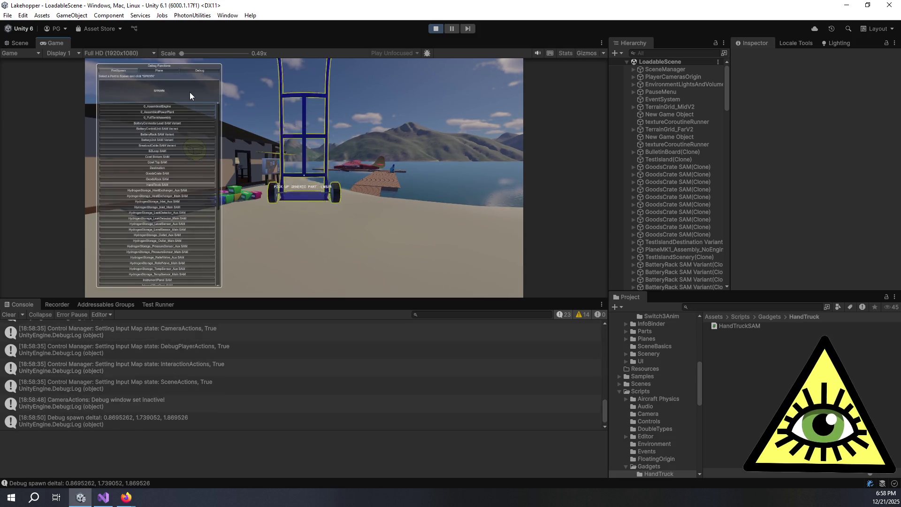
{"action": "key", "text": "w"}
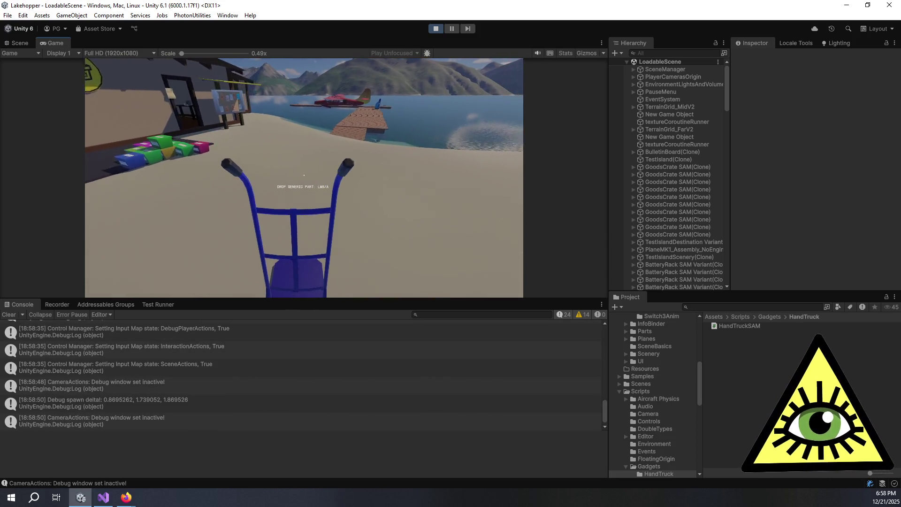
{"action": "key", "text": "w"}
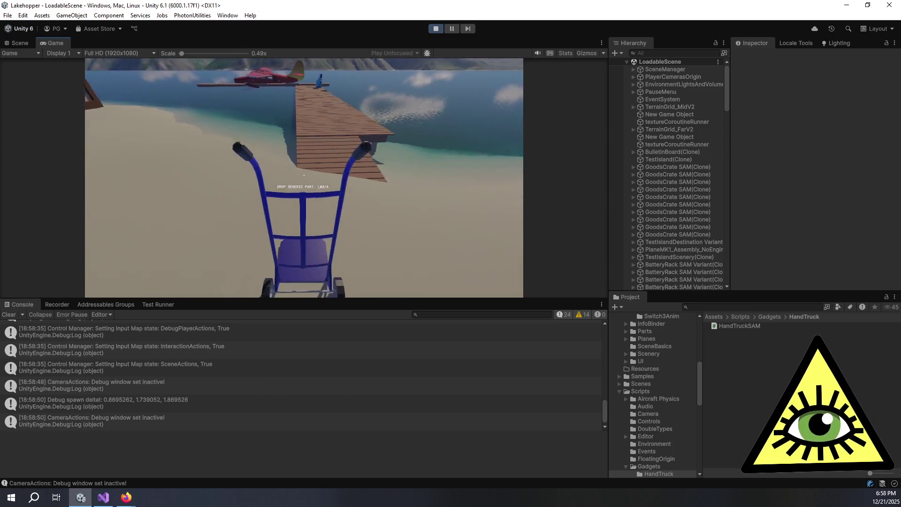
{"action": "key", "text": "w"}
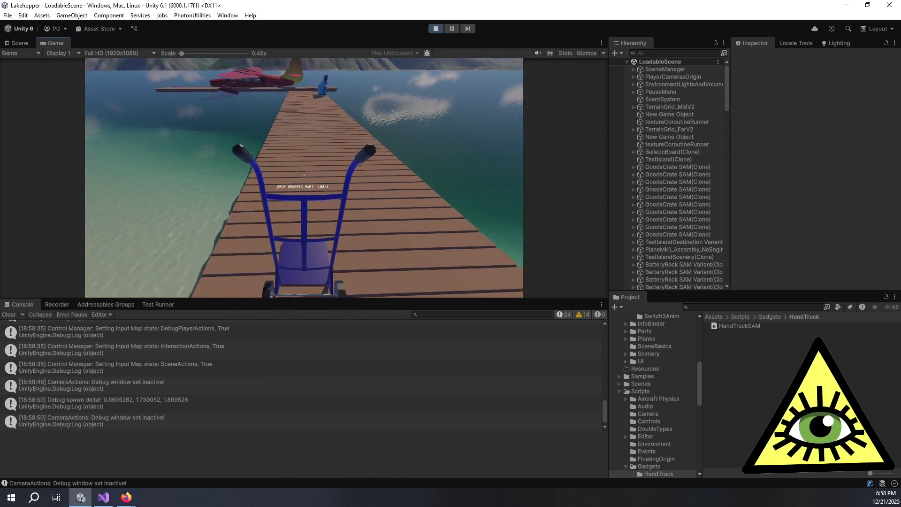
{"action": "key", "text": "w"}
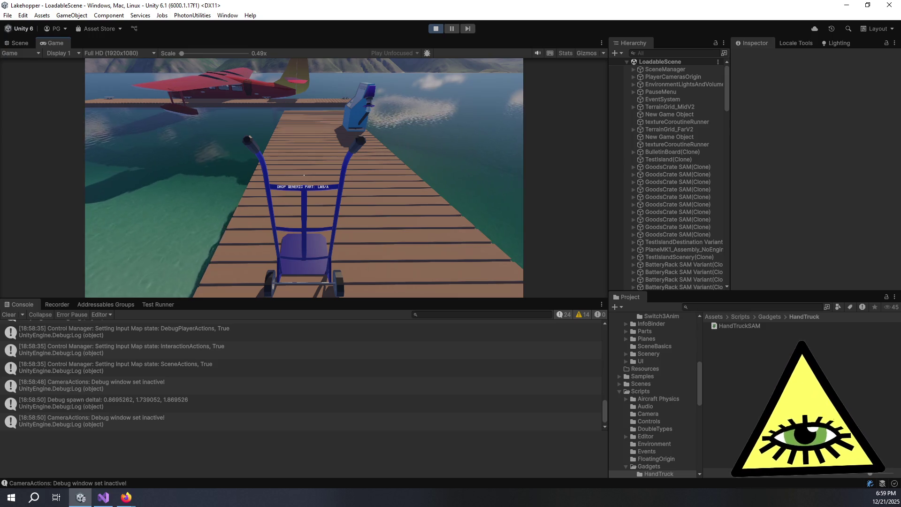
{"action": "key", "text": "w"}
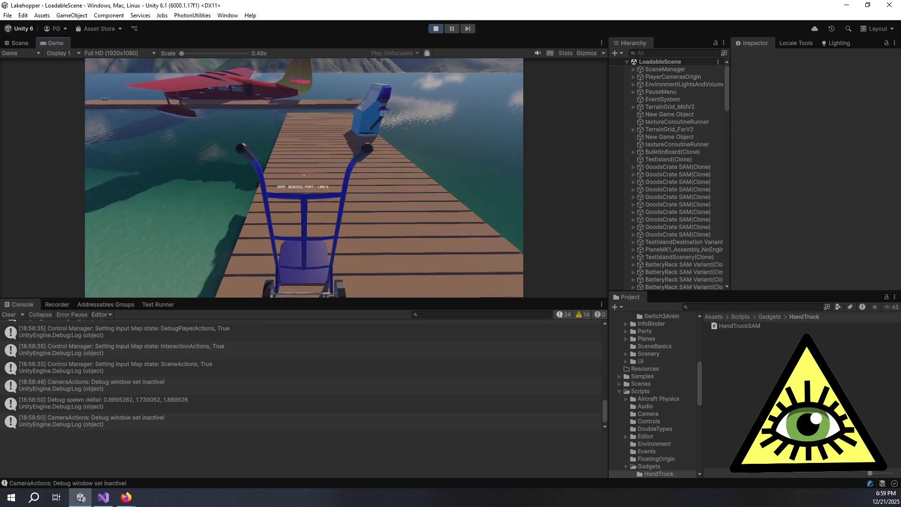
Maneuver beside the blue machine and drop the hand truck onto the dock
{"action": "key", "text": "s"}
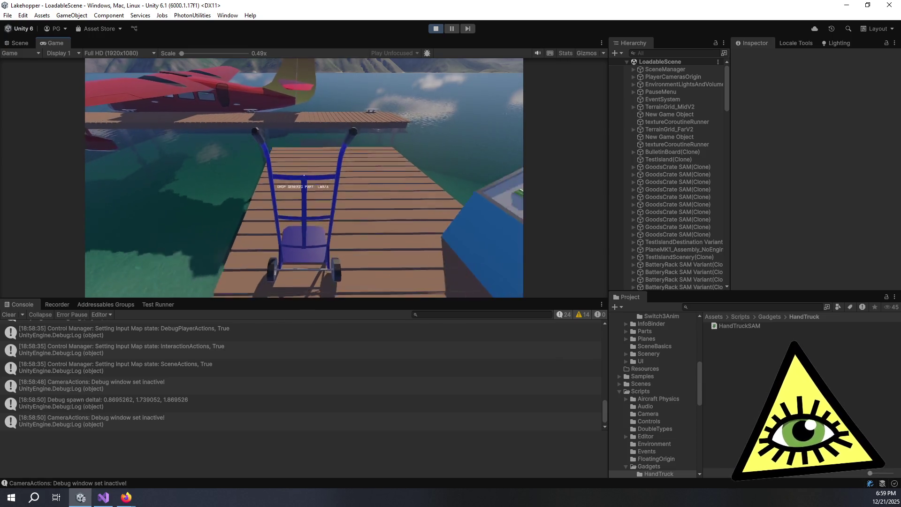
{"action": "key", "text": "w"}
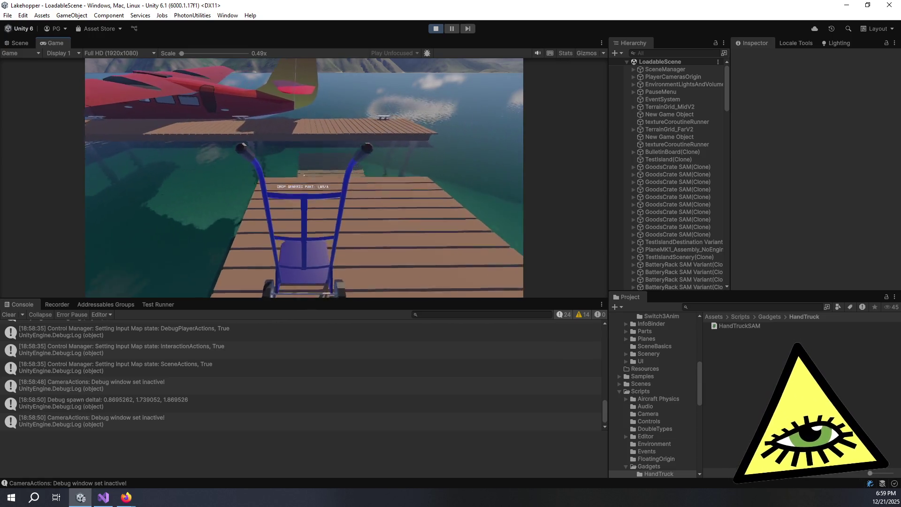
{"action": "key", "text": "s"}
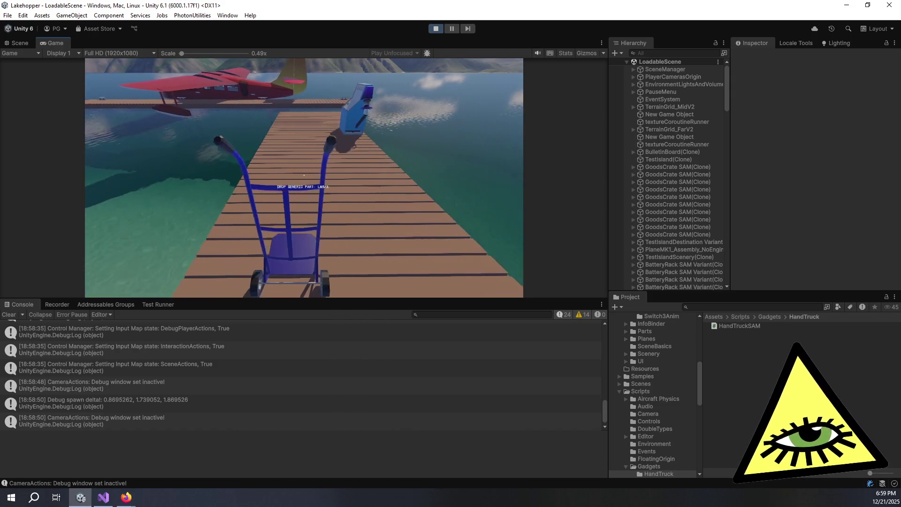
{"action": "key", "text": "a"}
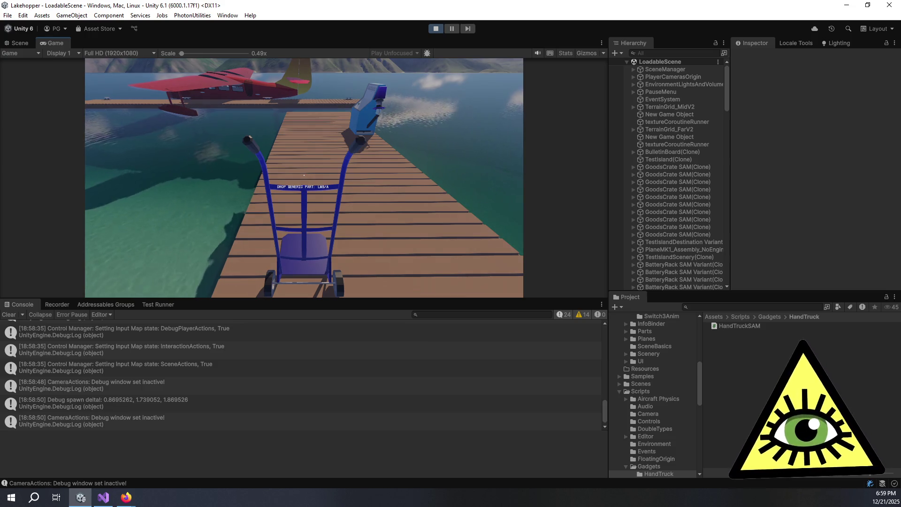
{"action": "key", "text": "w"}
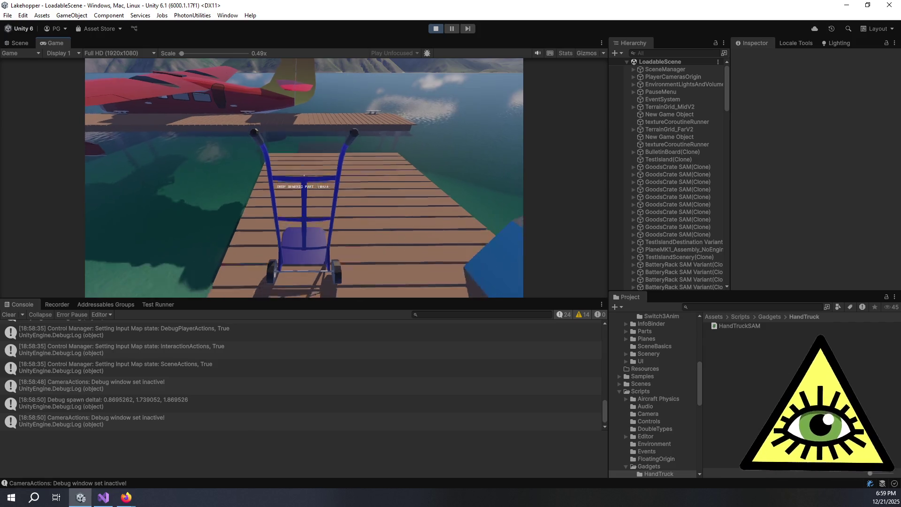
{"action": "key", "text": "d"}
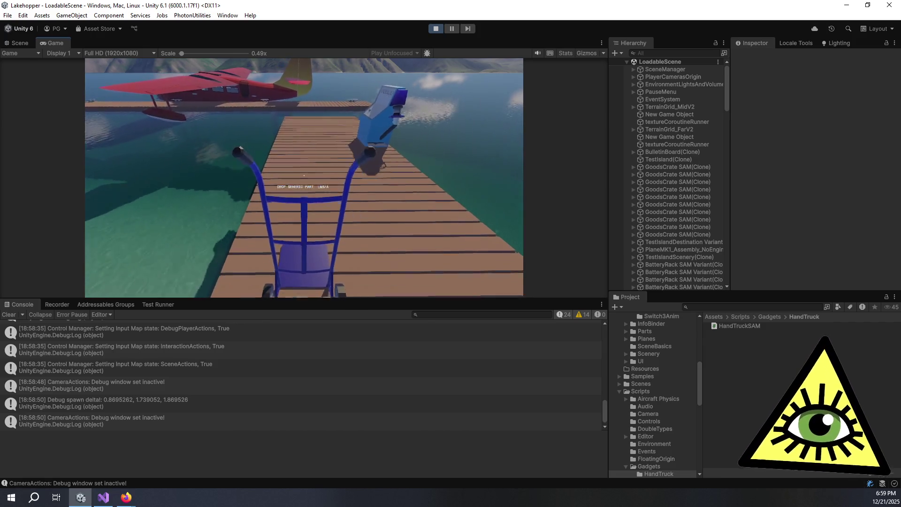
{"action": "key", "text": "w"}
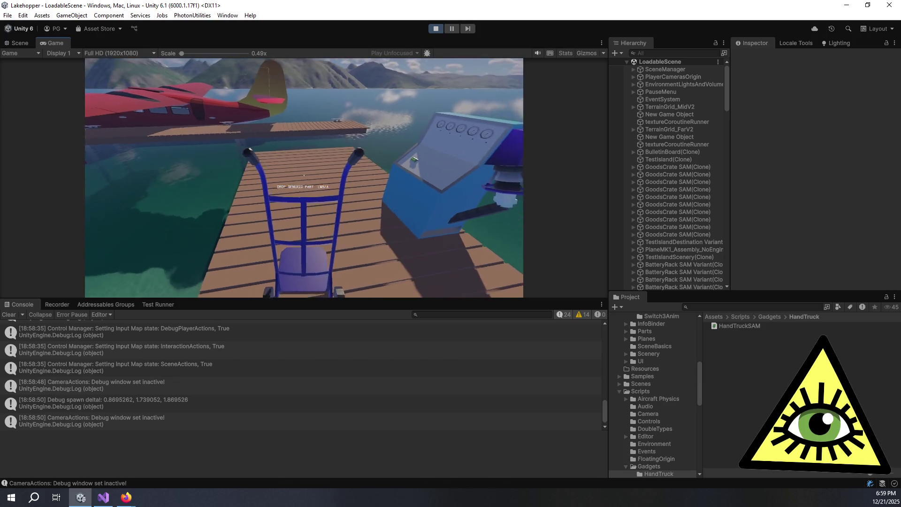
{"action": "left_click", "coordinate": [304, 175]}
{"action": "key", "text": "s"}
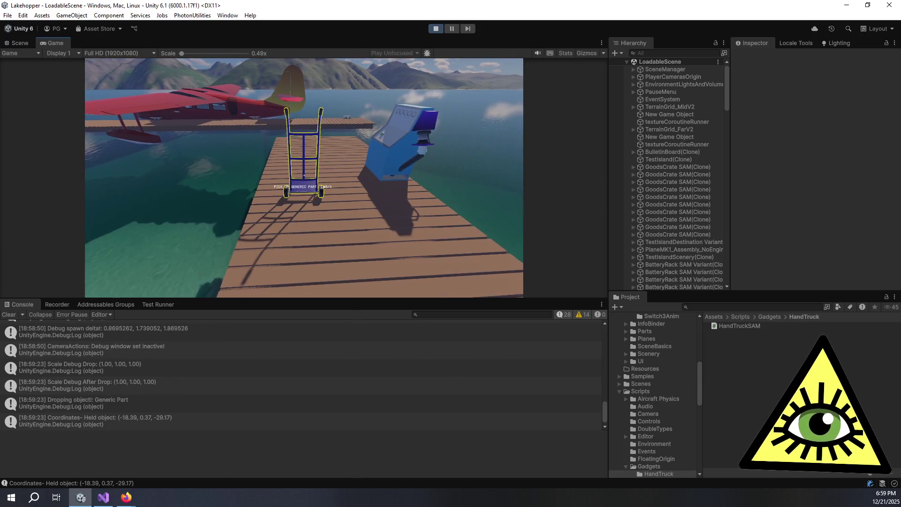
Pick the hand truck back up, turn toward the beach hut, and drop it again
{"action": "key", "text": "w"}
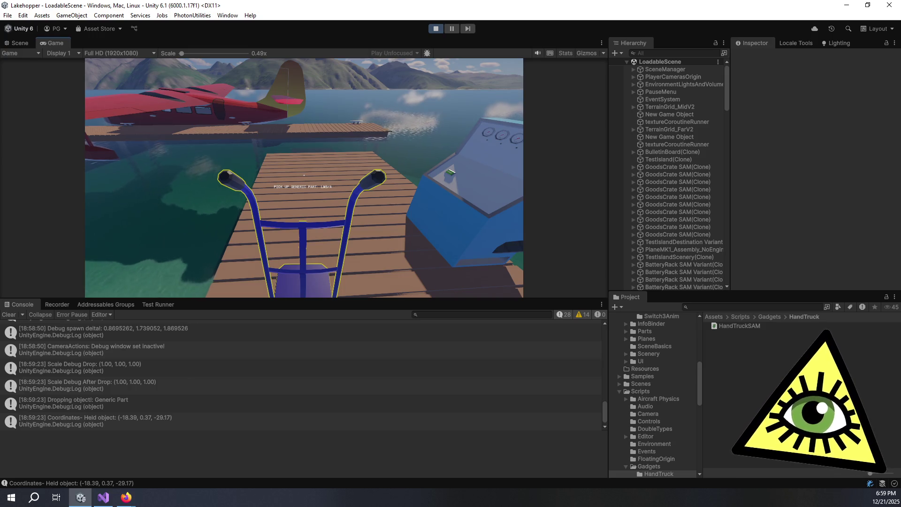
{"action": "left_click", "coordinate": [304, 175]}
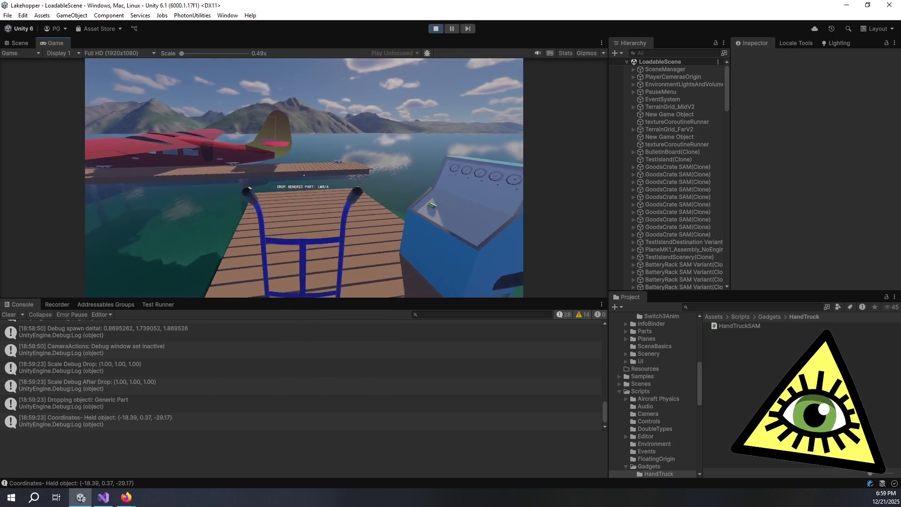
{"action": "key", "text": "w"}
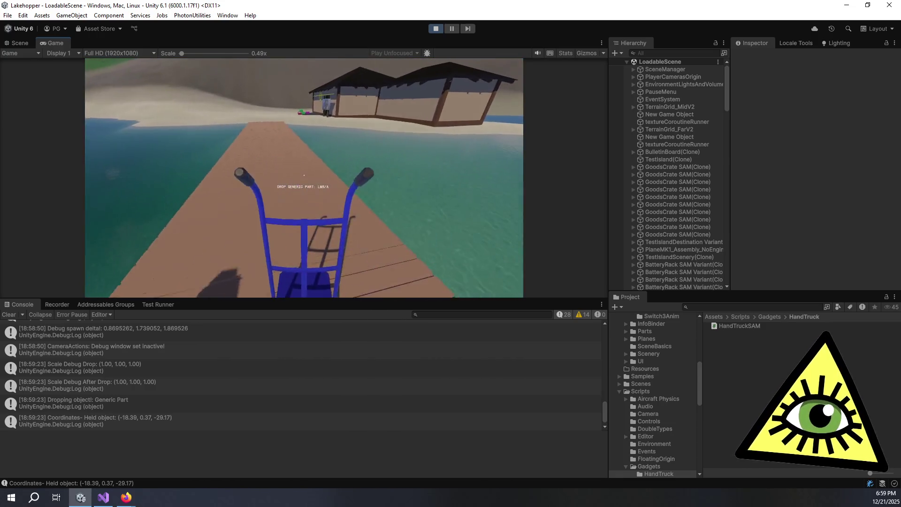
{"action": "key", "text": "w"}
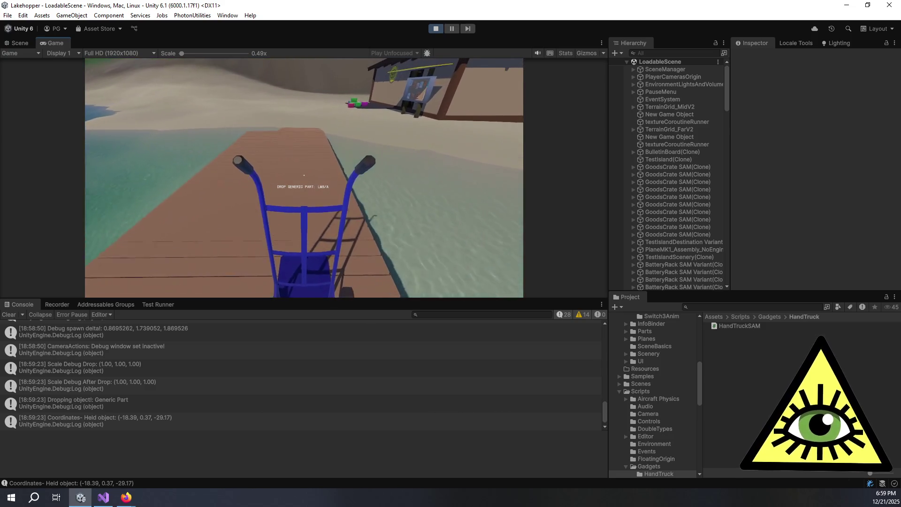
{"action": "left_click", "coordinate": [304, 175]}
{"action": "key", "text": "s"}
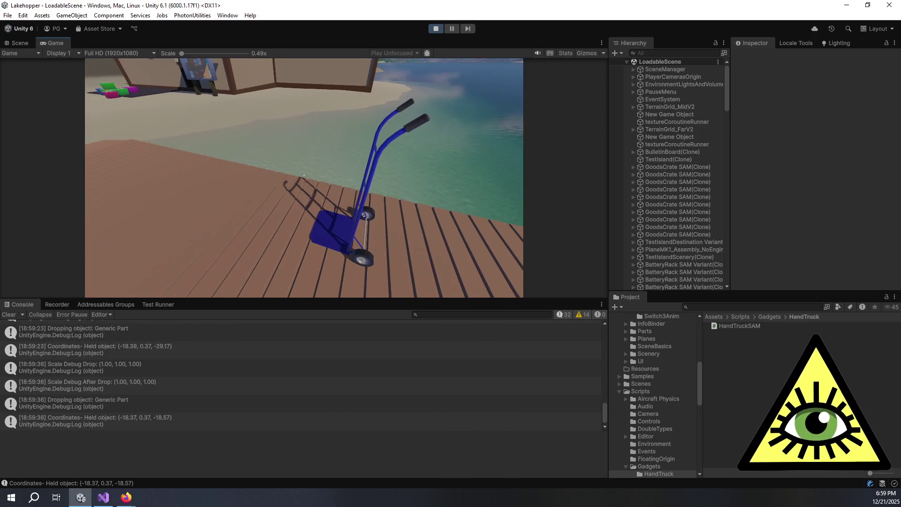
{"action": "key", "text": "alt+Tab"}
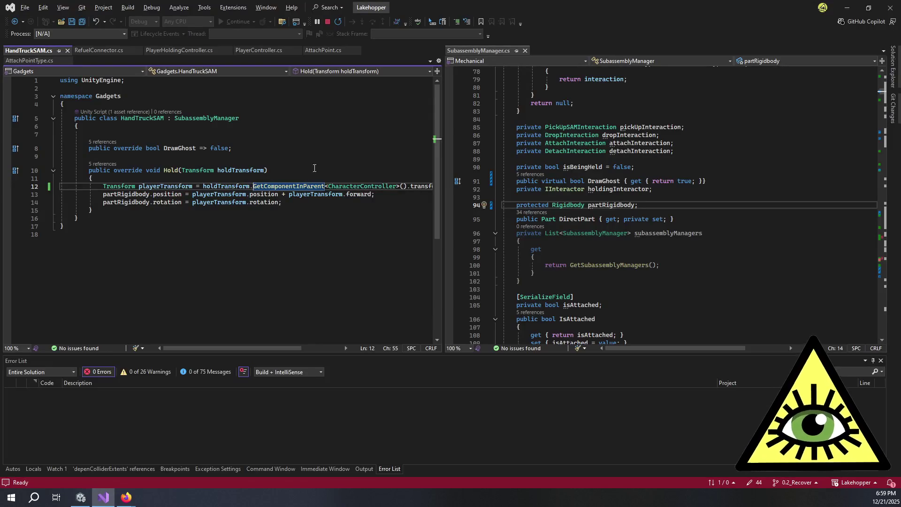
Add a line 13 setting transform.position to the player position plus forward expression
{"action": "scroll", "coordinate": [395, 194], "scroll_direction": "right", "scroll_amount": 2}
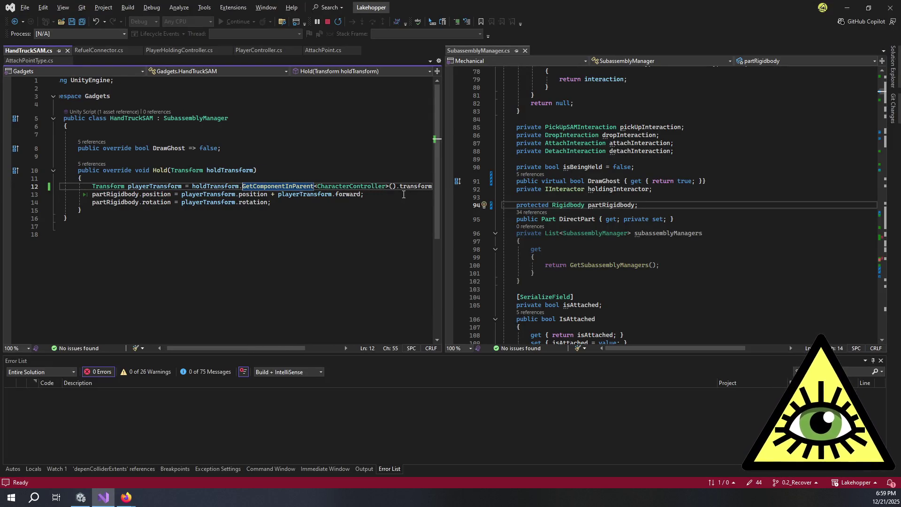
{"action": "left_click_drag", "start_coordinate": [443, 219], "coordinate": [478, 209]}
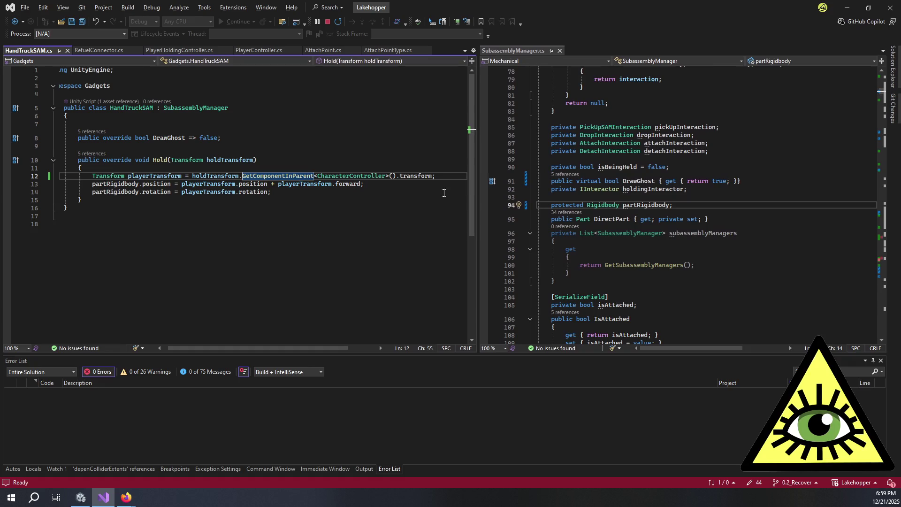
{"action": "left_click", "coordinate": [441, 178]}
{"action": "key", "text": "Return"}
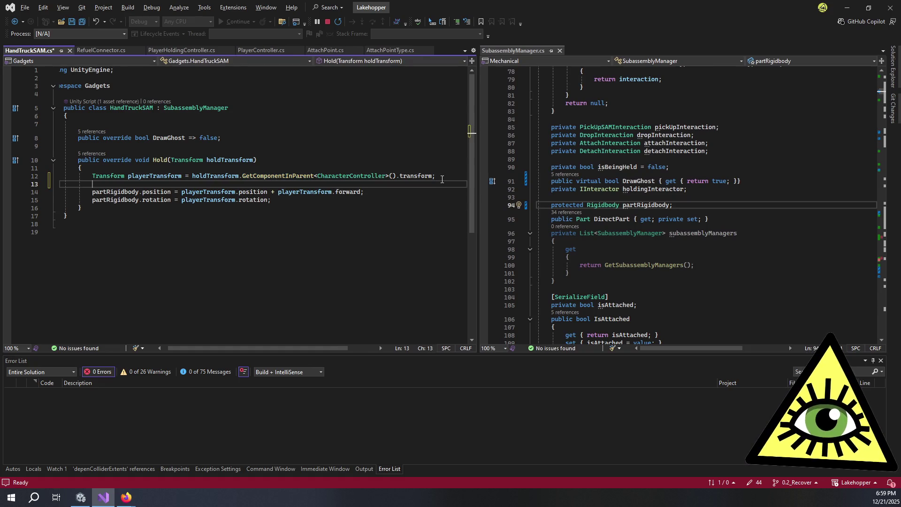
{"action": "type", "text": "transform"}
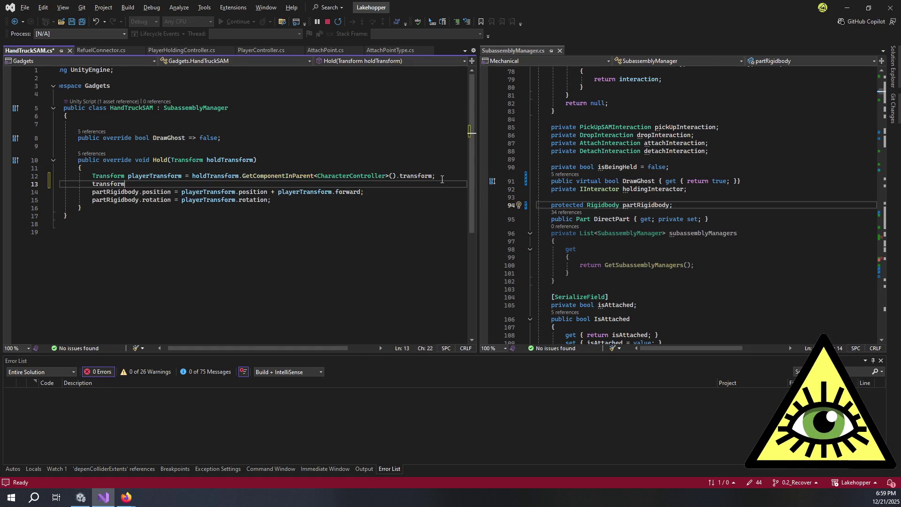
{"action": "type", "text": ".position ="}
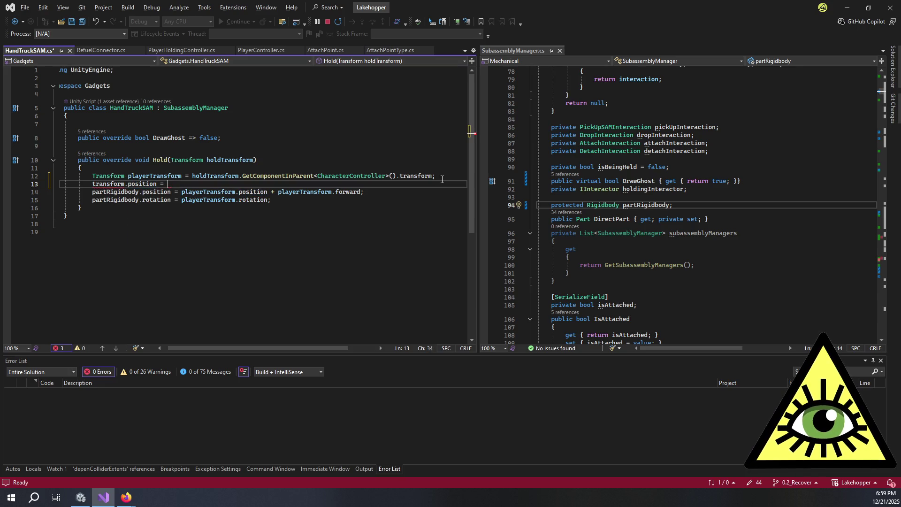
{"action": "left_click_drag", "start_coordinate": [364, 191], "coordinate": [185, 191]}
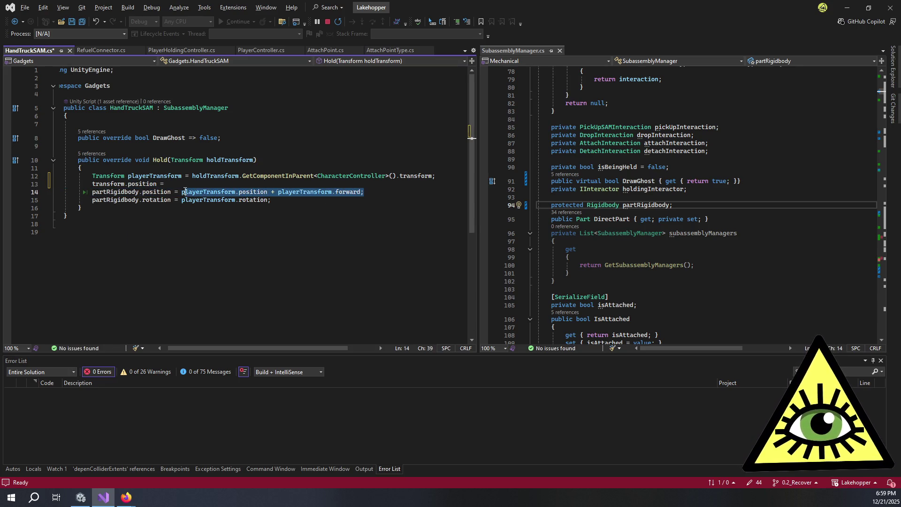
{"action": "key", "text": "ctrl+c"}
{"action": "key", "text": "Up"}
{"action": "key", "text": "ctrl+v"}
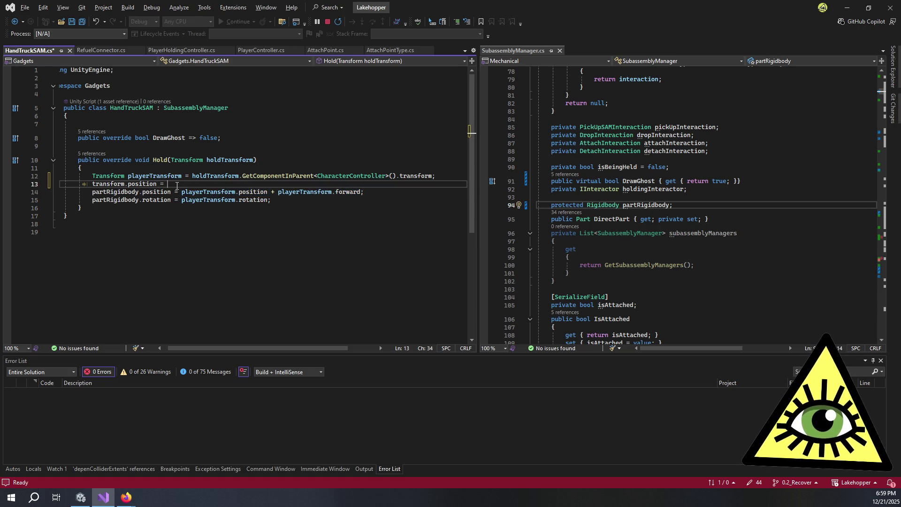
{"action": "key", "text": "Return"}
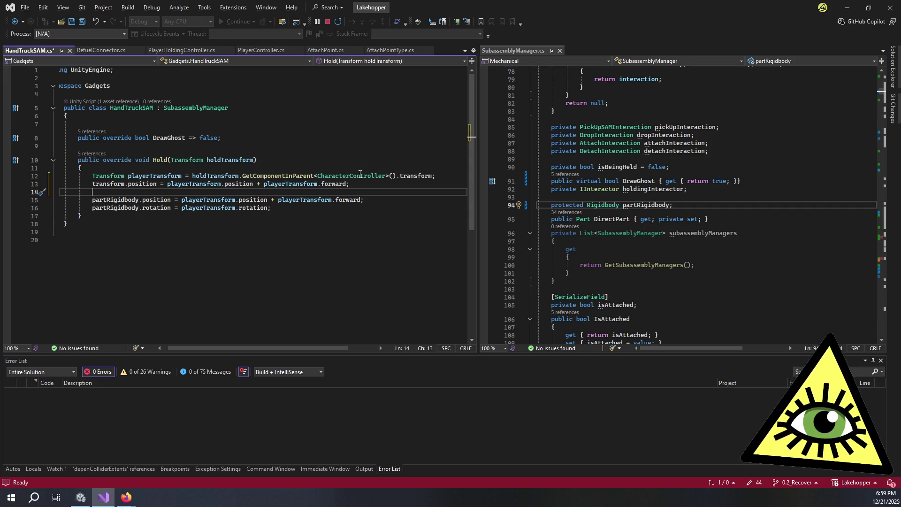
Add a line 14 setting transform.rotation to the player's rotation, then save HandTruckSAM.cs
{"action": "type", "text": "transform.rotation"}
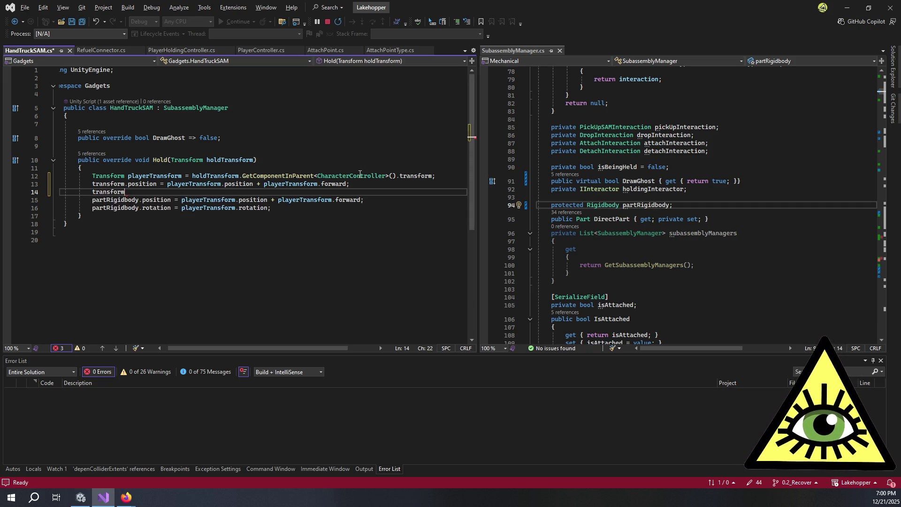
{"action": "type", "text": " ="}
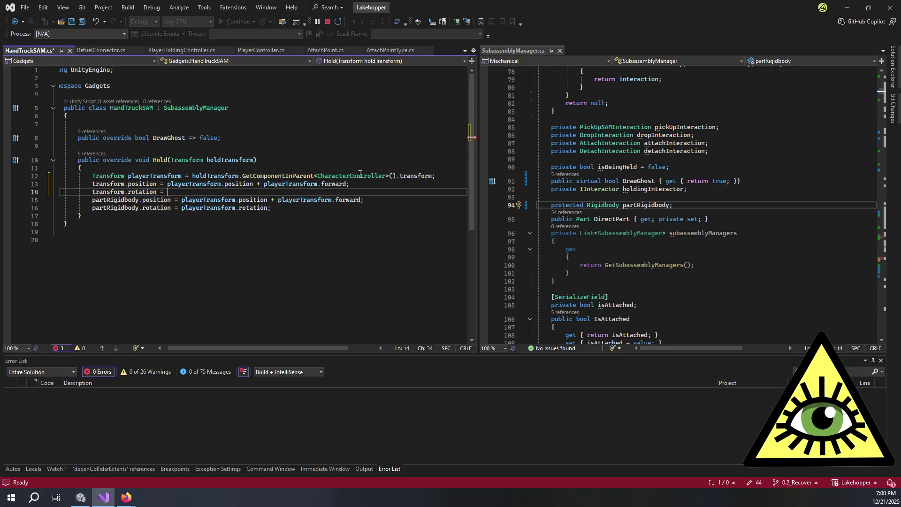
{"action": "left_click_drag", "start_coordinate": [272, 208], "coordinate": [182, 209]}
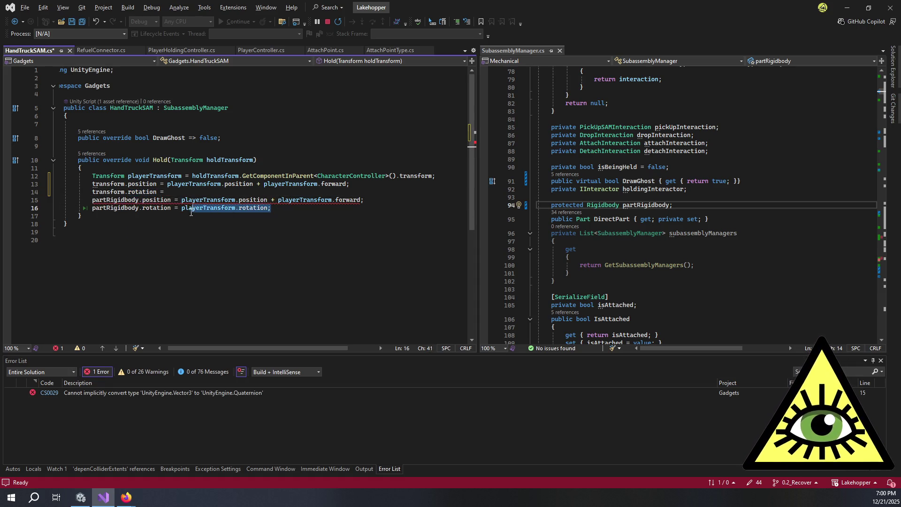
{"action": "left_click", "coordinate": [180, 194]}
{"action": "key", "text": "ctrl+v"}
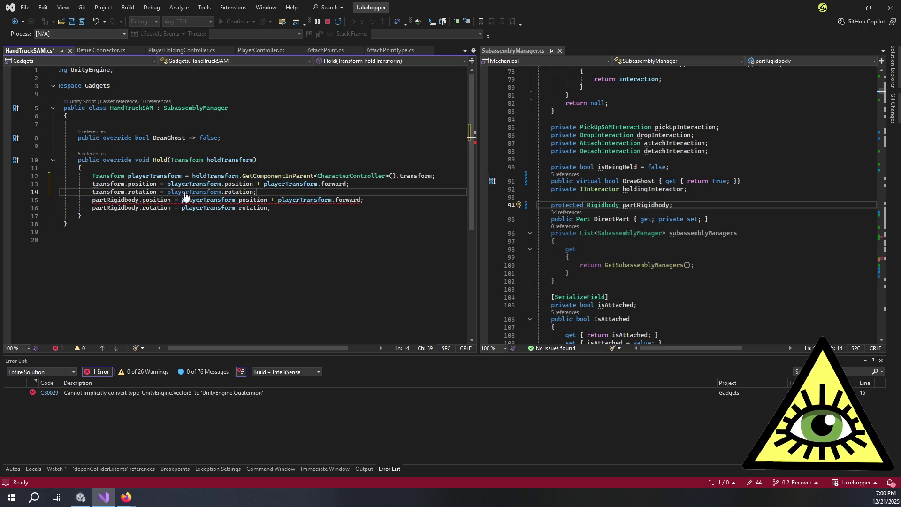
{"action": "key", "text": "ctrl+s"}
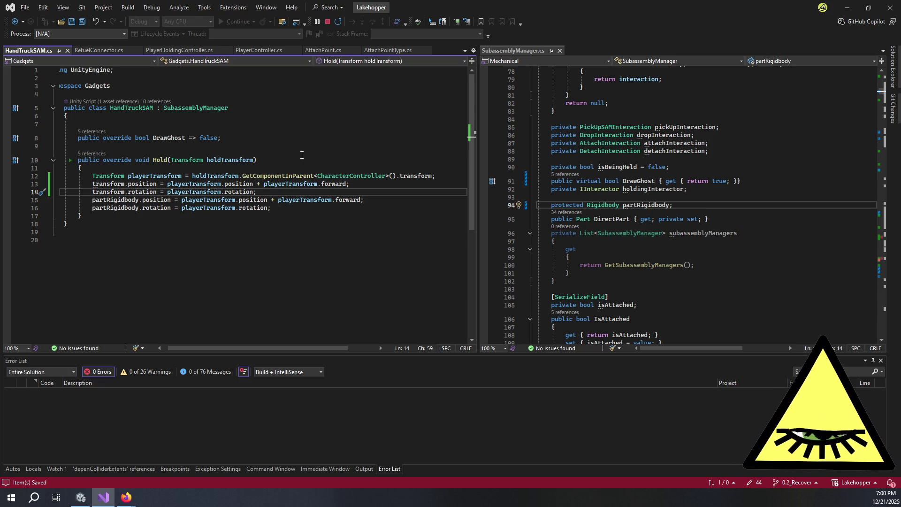
{"action": "key", "text": "alt+Tab"}
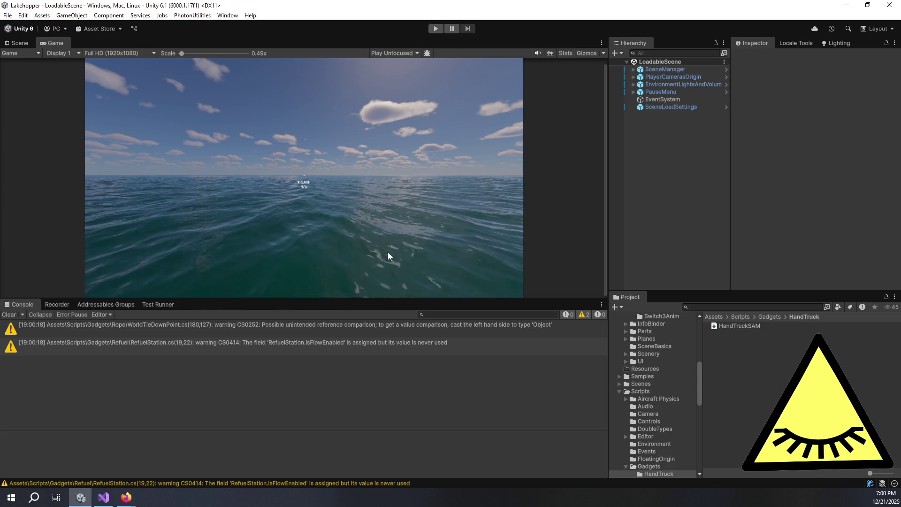
Start play mode and focus the Game view once the island scene has loaded
{"action": "left_click", "coordinate": [433, 30]}
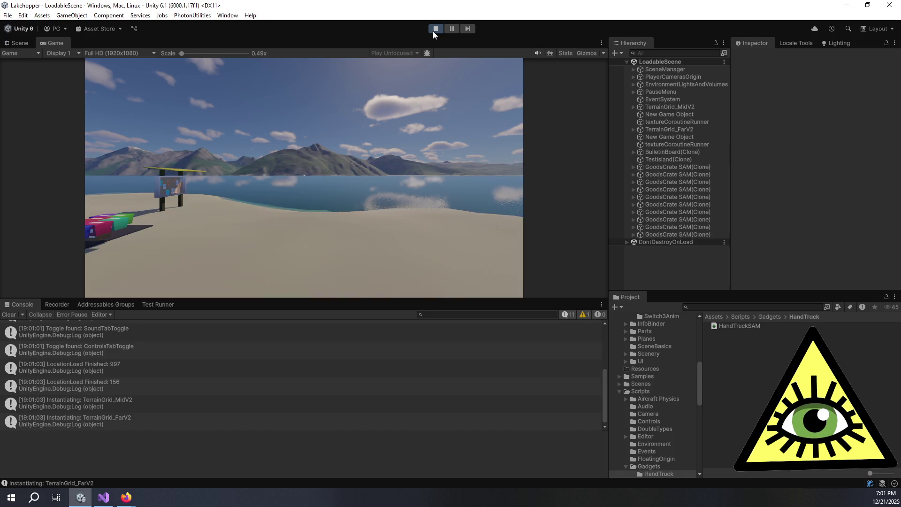
{"action": "left_click", "coordinate": [368, 174]}
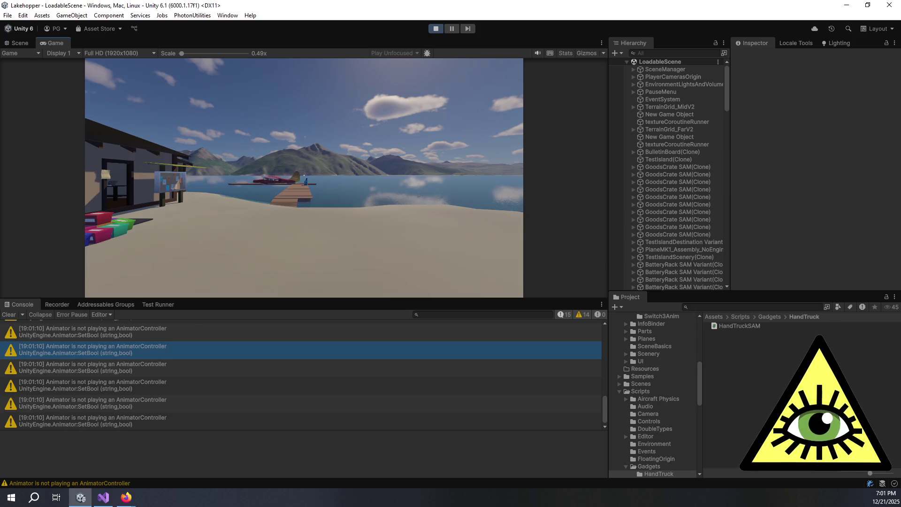
Spawn a HandTruck SAM via the debug panel, pick it up, and drop it
{"action": "key", "text": "grave"}
{"action": "left_click", "coordinate": [190, 185]}
{"action": "left_click", "coordinate": [165, 95]}
{"action": "key", "text": "grave"}
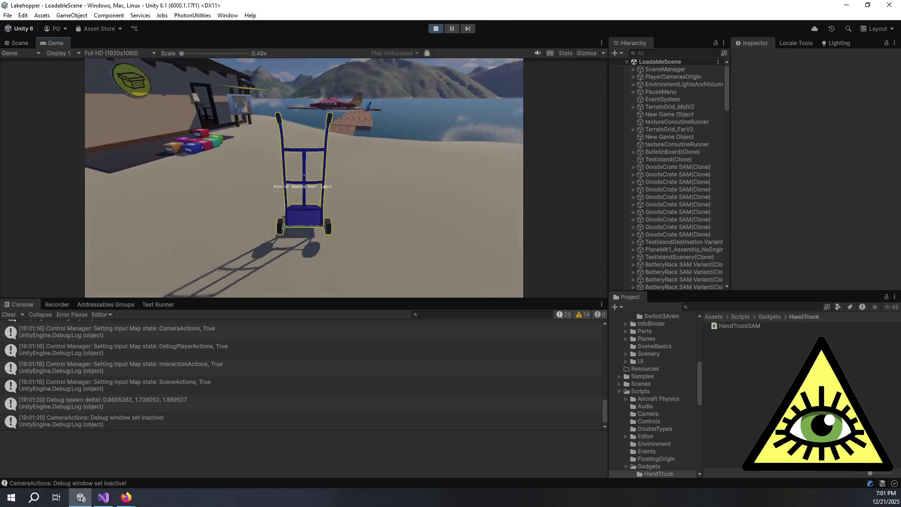
{"action": "left_click", "coordinate": [304, 174]}
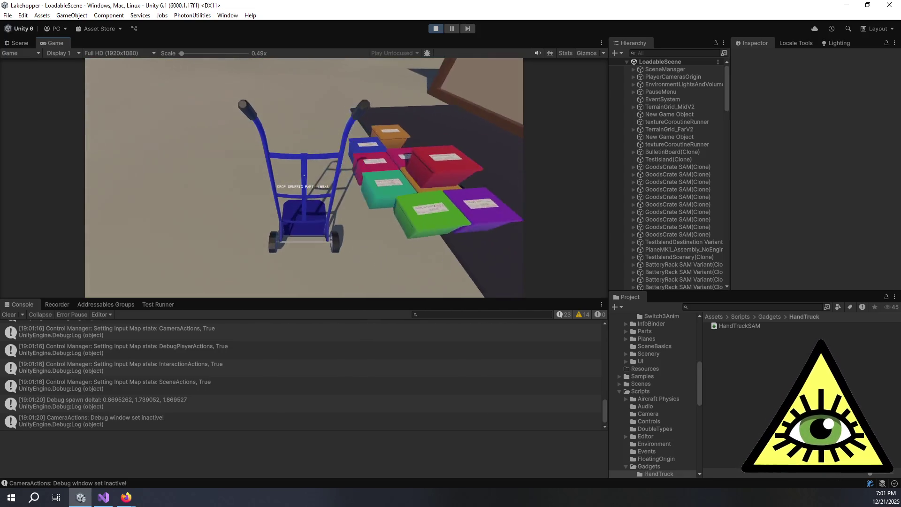
{"action": "left_click", "coordinate": [304, 175]}
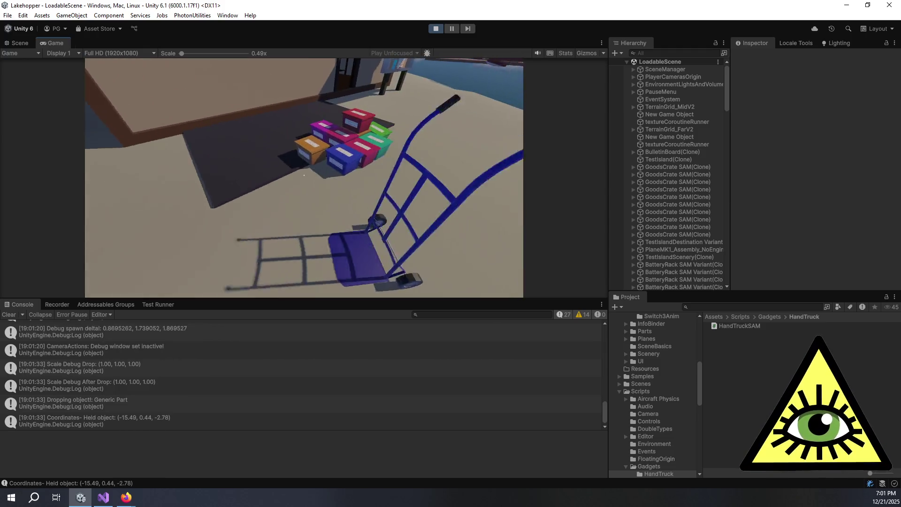
Stack four goods crates, including the red and teal ones, onto the hand truck
{"action": "left_click", "coordinate": [304, 174]}
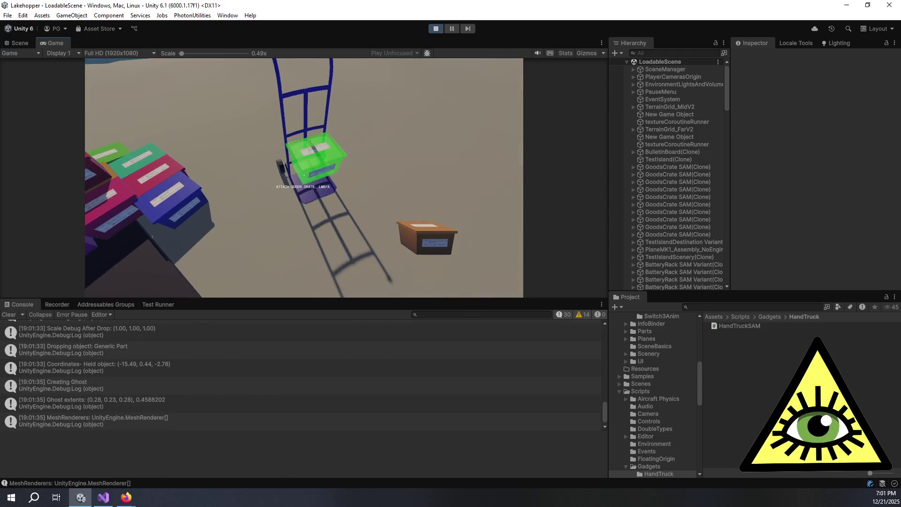
{"action": "left_click", "coordinate": [304, 175]}
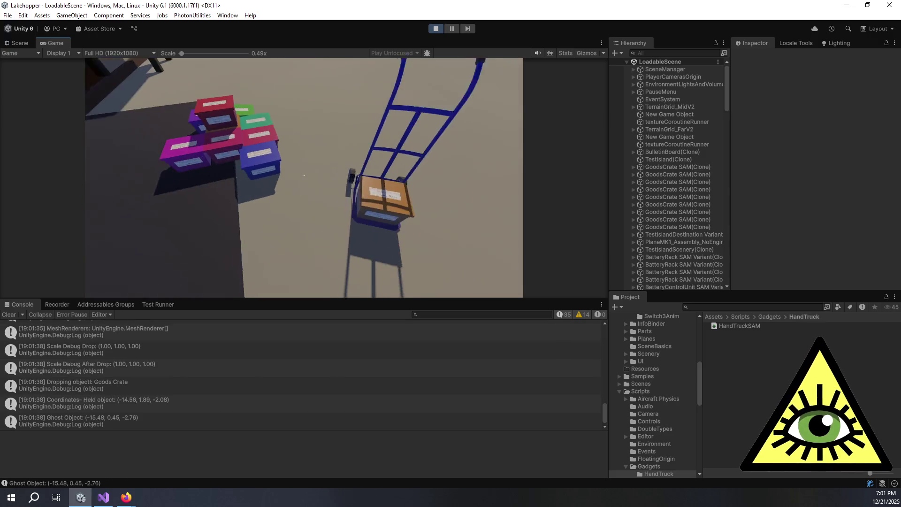
{"action": "left_click", "coordinate": [304, 175]}
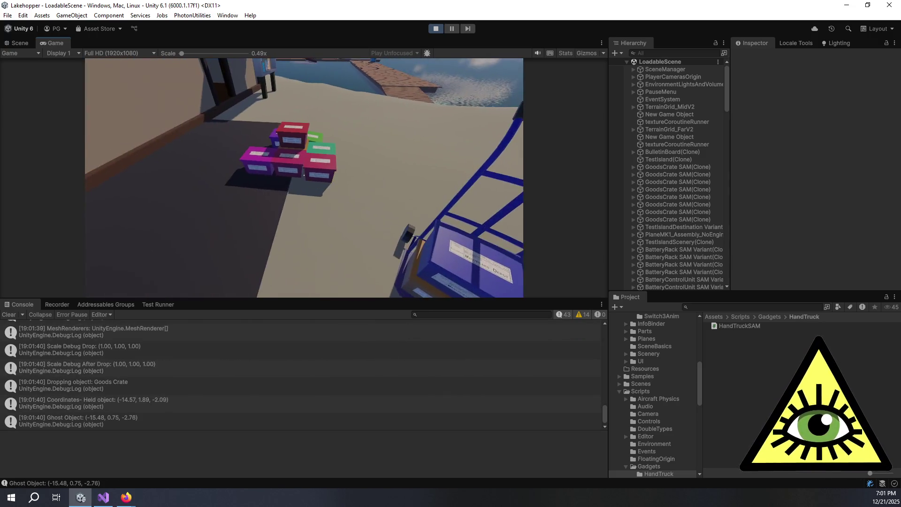
{"action": "left_click", "coordinate": [304, 175]}
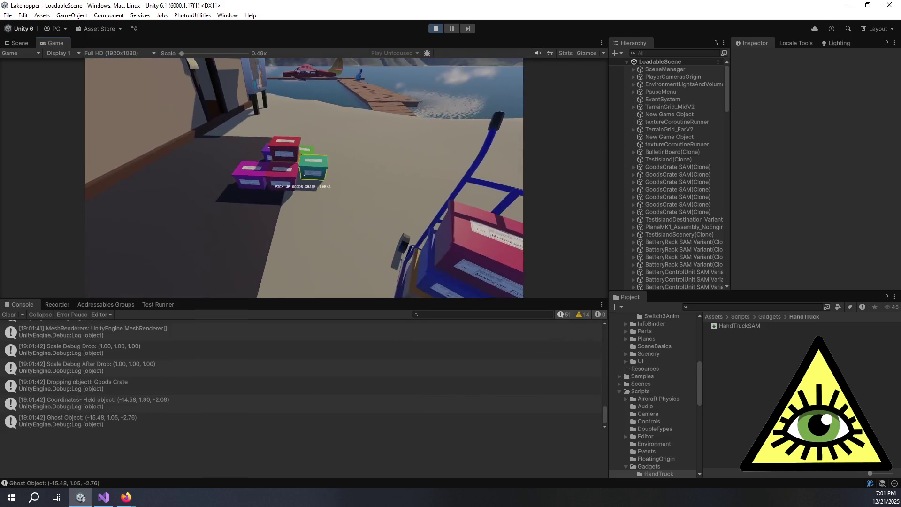
{"action": "left_click", "coordinate": [304, 175]}
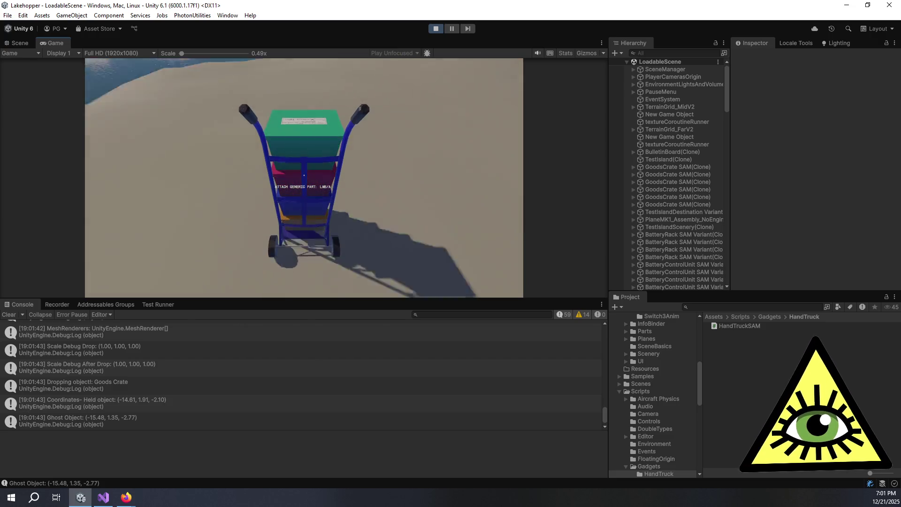
Push the loaded hand truck along the dock under the red seaplane's wing
{"action": "key", "text": "w"}
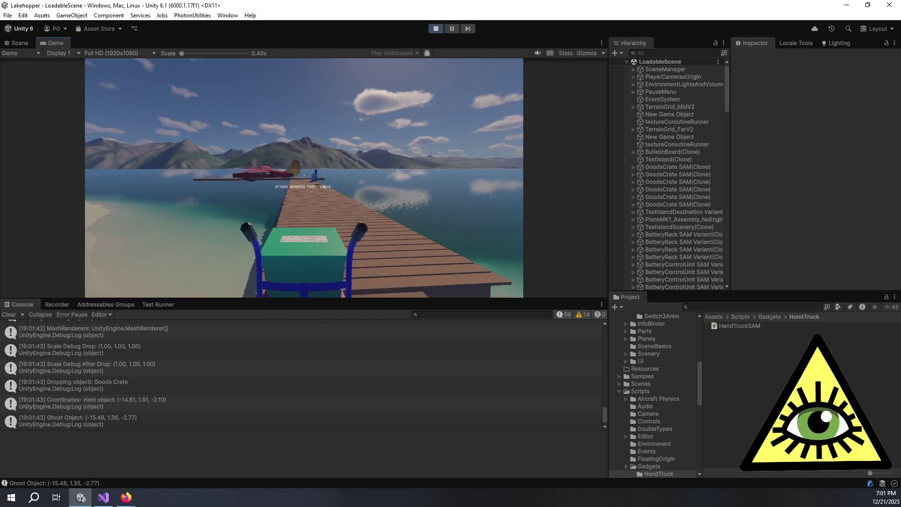
{"action": "key", "text": "w"}
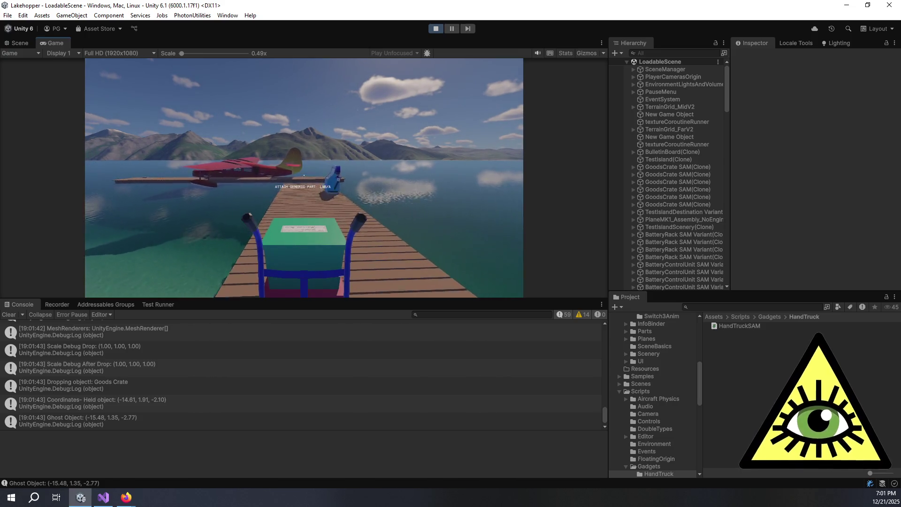
{"action": "key", "text": "w"}
{"action": "key", "text": "w"}
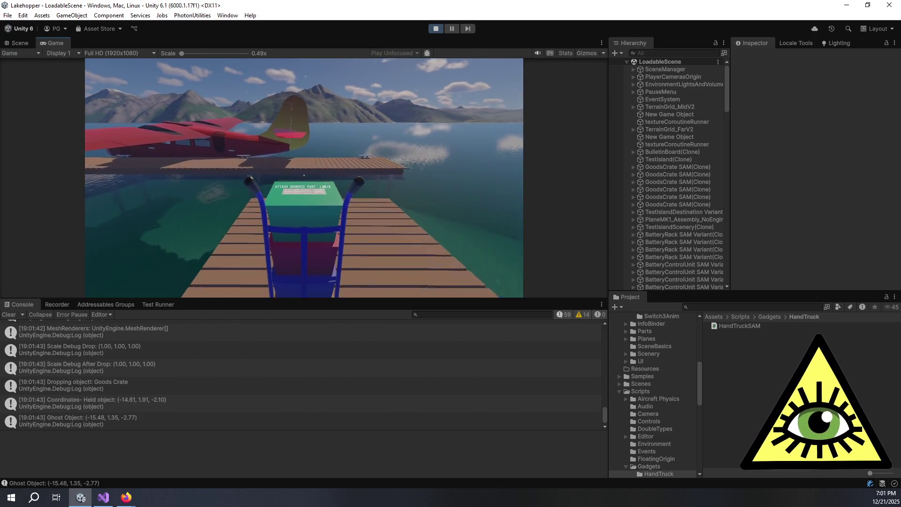
{"action": "key", "text": "w"}
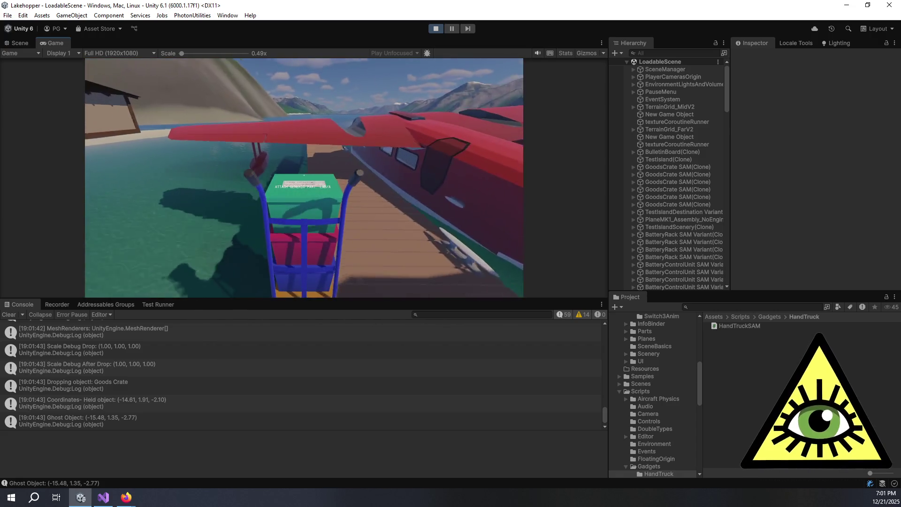
{"action": "key", "text": "w"}
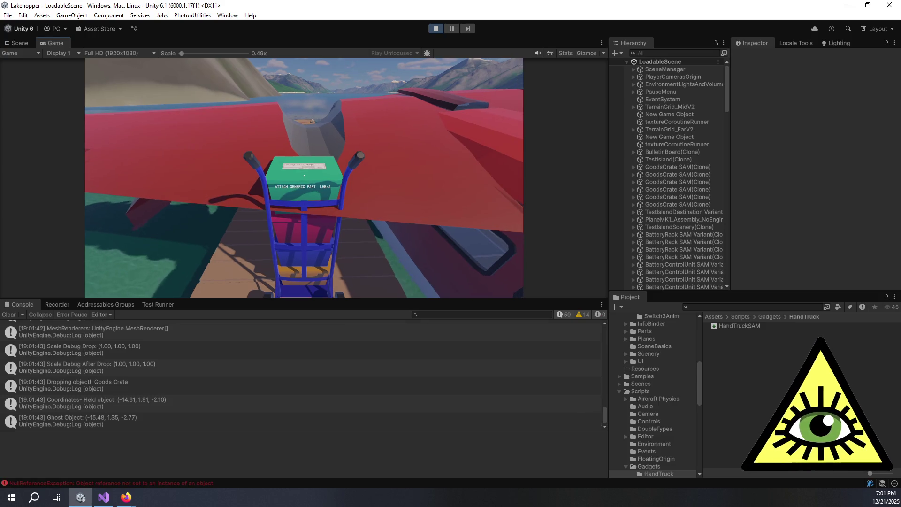
Try attaching the cargo at the seaplane, then open SubassemblyManager.cs:433 from the exception's stack trace
{"action": "left_click", "coordinate": [304, 176]}
{"action": "key", "text": "d"}
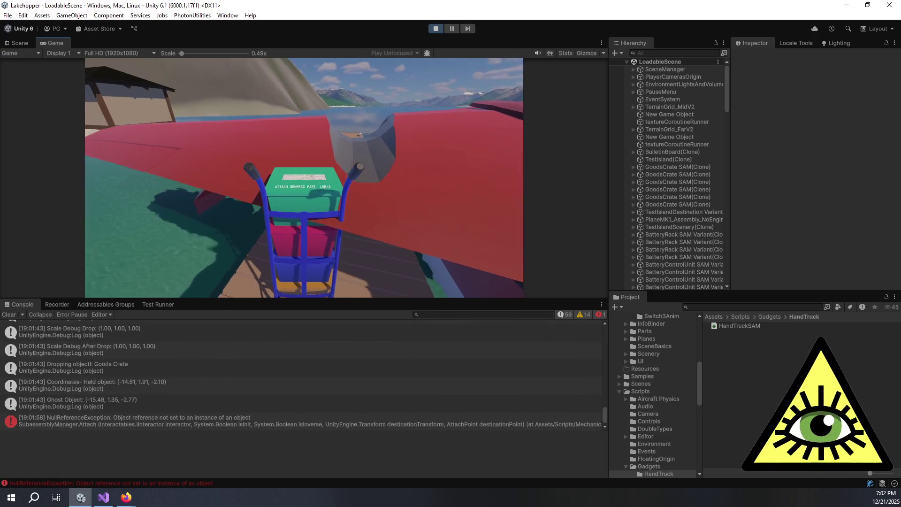
{"action": "key", "text": "a"}
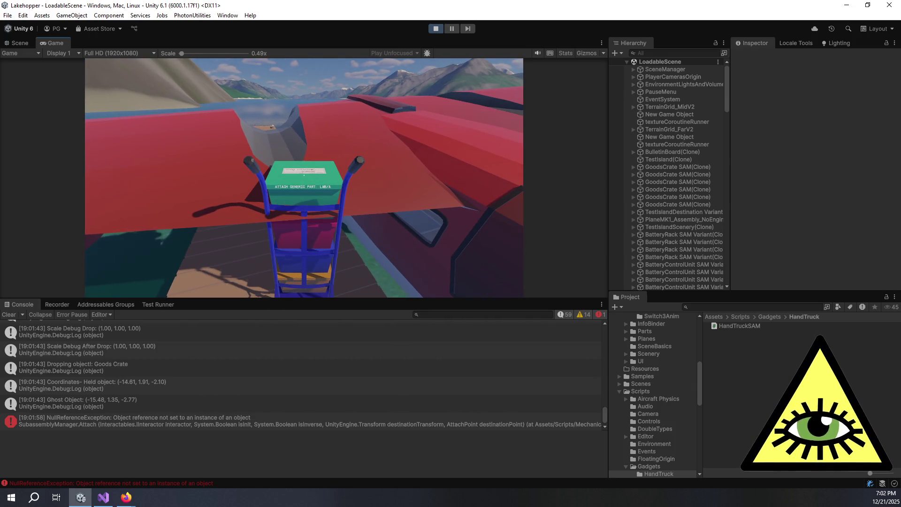
{"action": "key", "text": "a"}
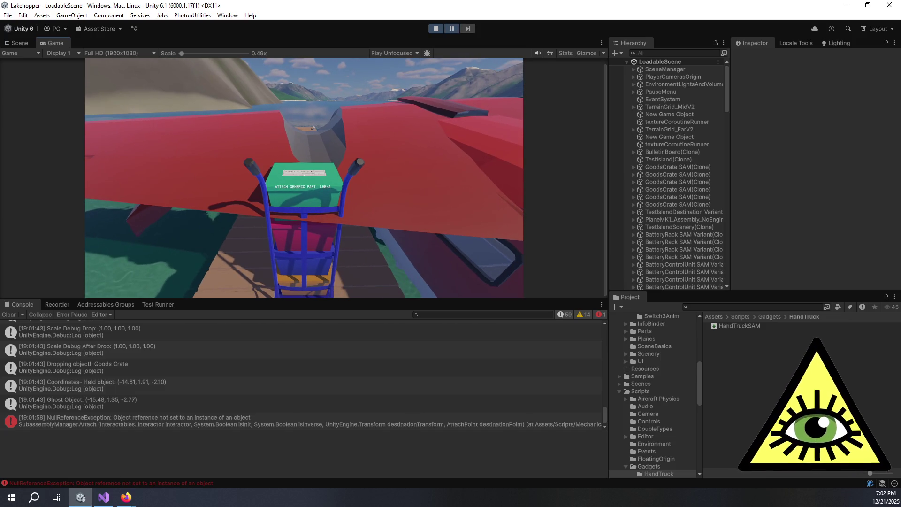
{"action": "left_click", "coordinate": [353, 414]}
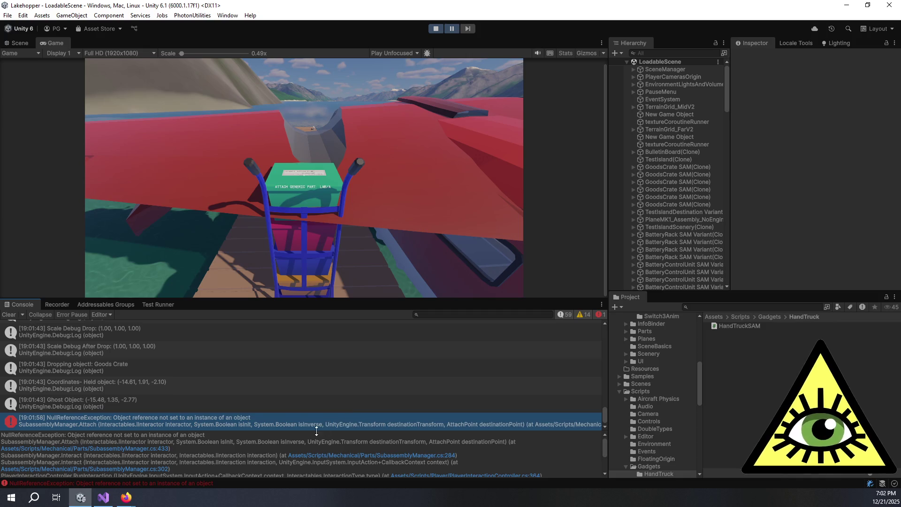
{"action": "left_click", "coordinate": [133, 451]}
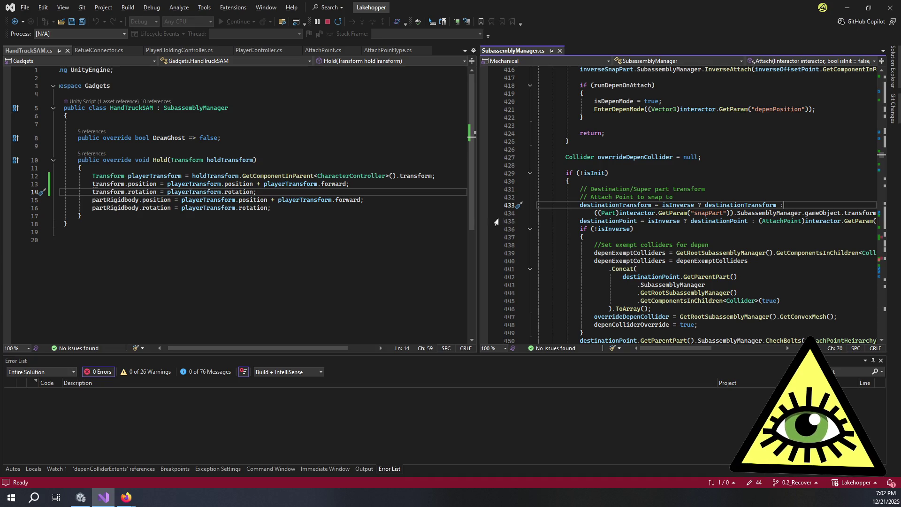
Inspect the Concat call on line 441 and destinationTransform on line 434, briefly checking Unity
{"action": "left_click_drag", "start_coordinate": [477, 215], "coordinate": [391, 224]}
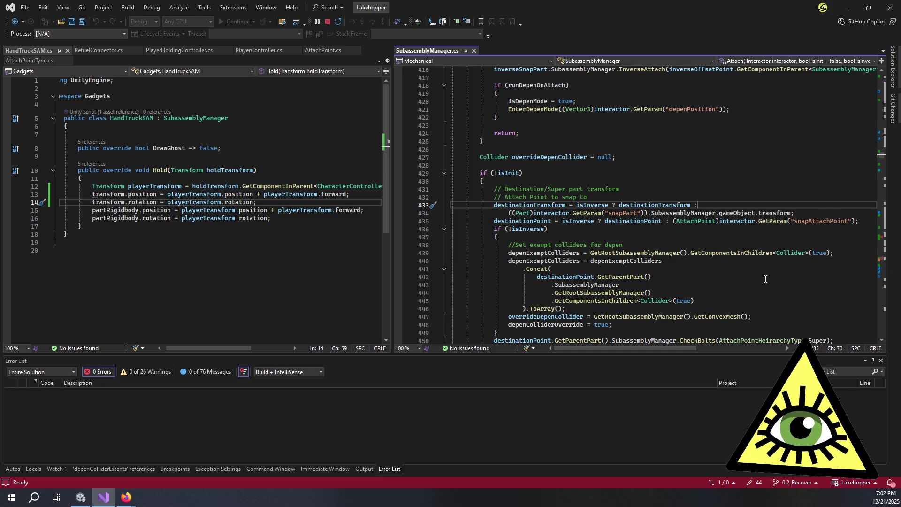
{"action": "left_click", "coordinate": [708, 268]}
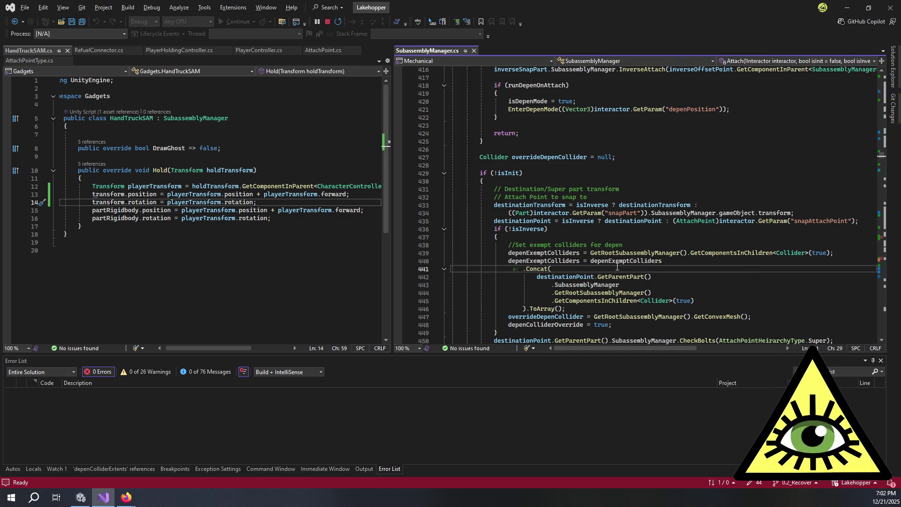
{"action": "left_click", "coordinate": [605, 205]}
{"action": "key", "text": "Down"}
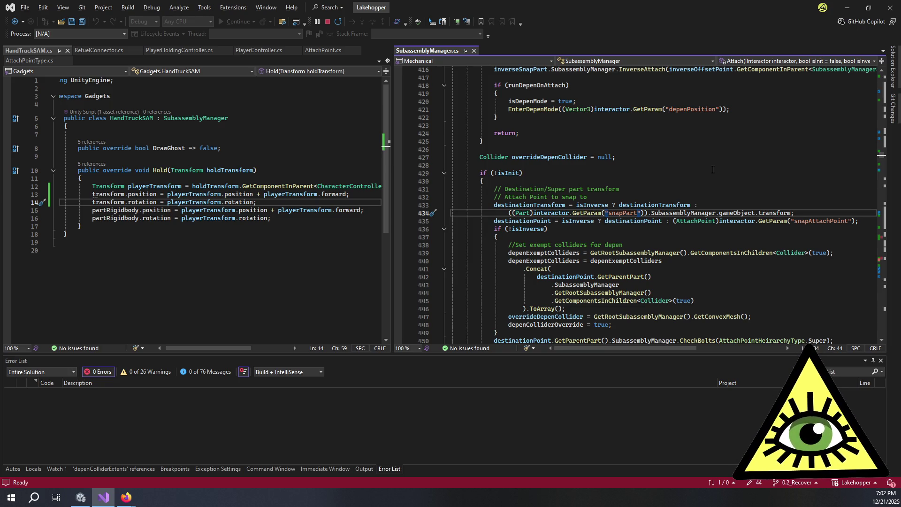
{"action": "mouse_move", "coordinate": [600, 205]}
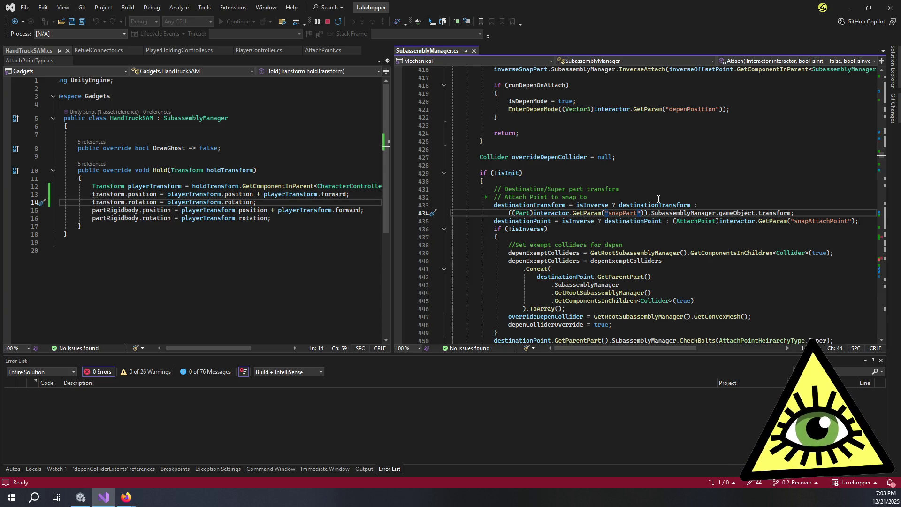
{"action": "mouse_move", "coordinate": [661, 201]}
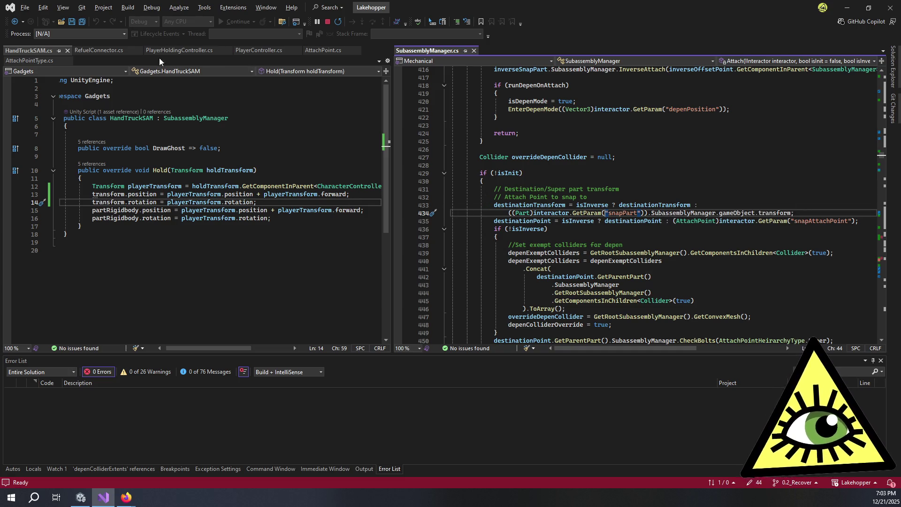
{"action": "key", "text": "alt+Tab"}
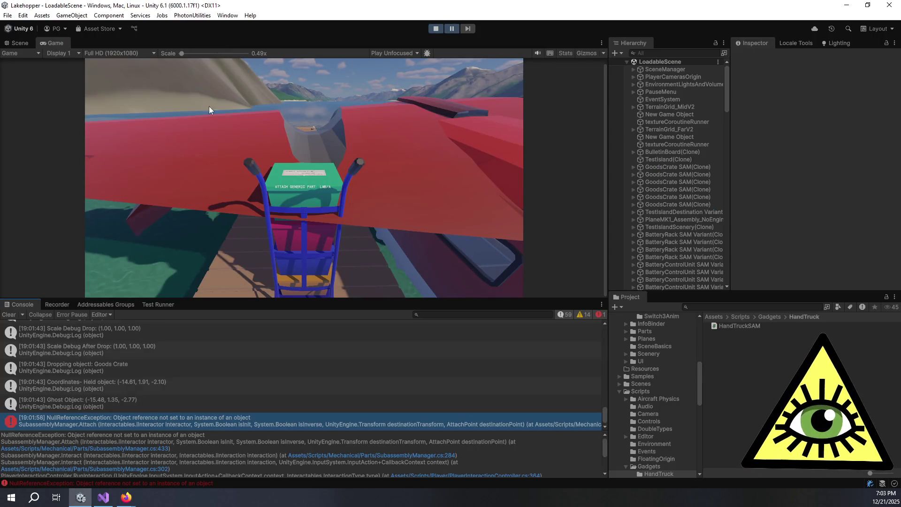
{"action": "key", "text": "alt+Tab"}
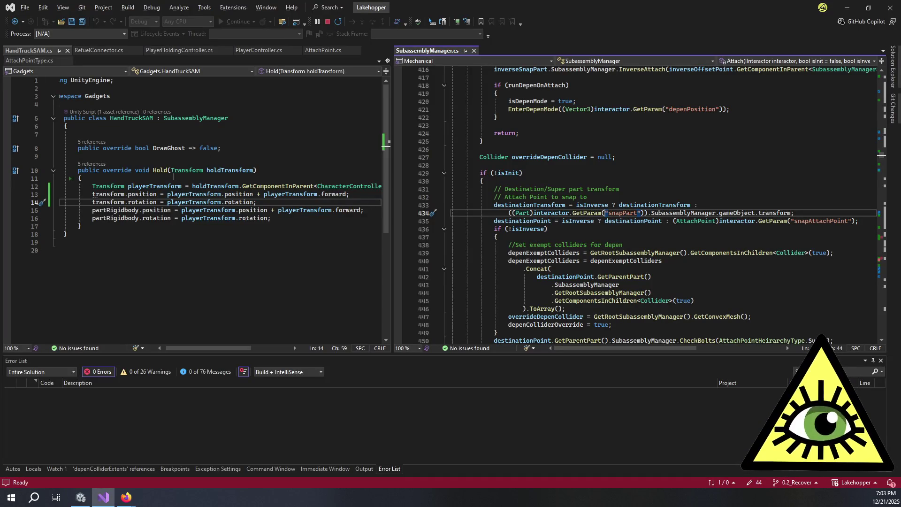
Review the 5 CodeLens references to DrawGhost, then dismiss the list
{"action": "left_click", "coordinate": [100, 142]}
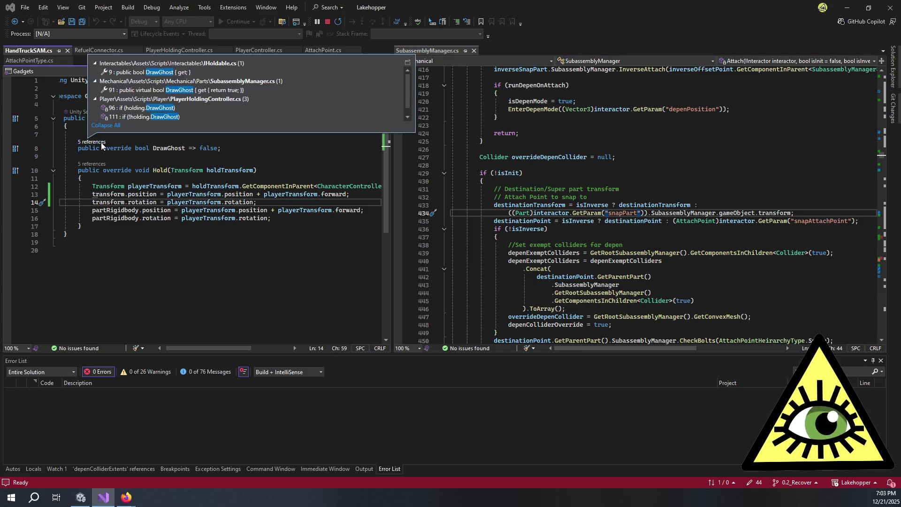
{"action": "mouse_move", "coordinate": [213, 117]}
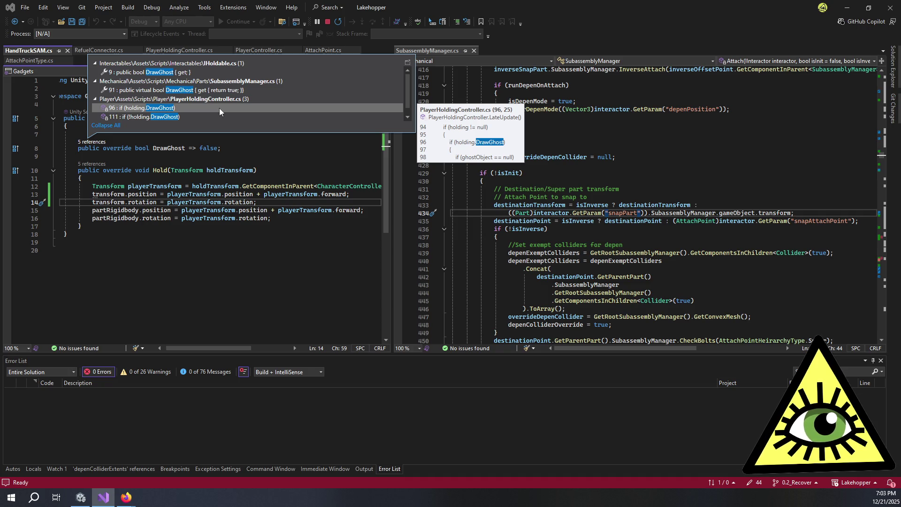
{"action": "left_click", "coordinate": [257, 146]}
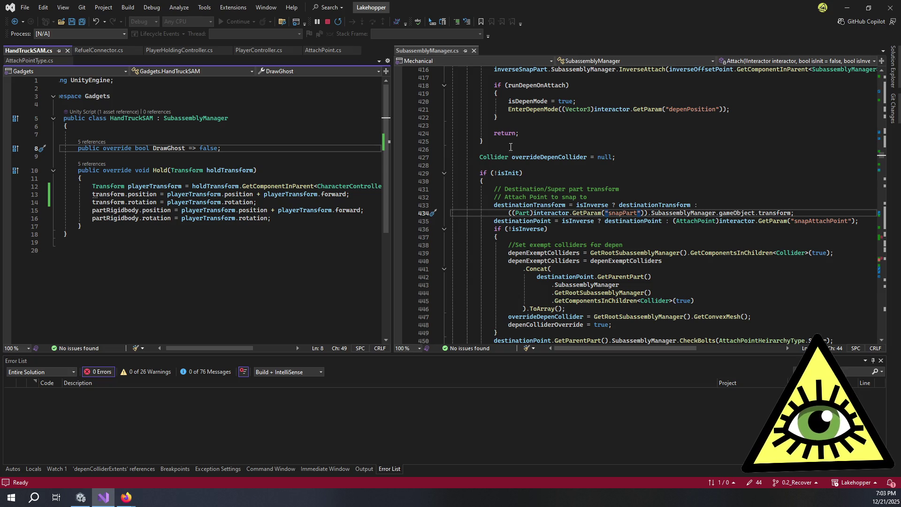
Change SubassemblyManager's holdingInteractor field from private to protected, then select DrawGhost's false value
{"action": "scroll", "coordinate": [531, 159], "scroll_direction": "up", "scroll_amount": 20}
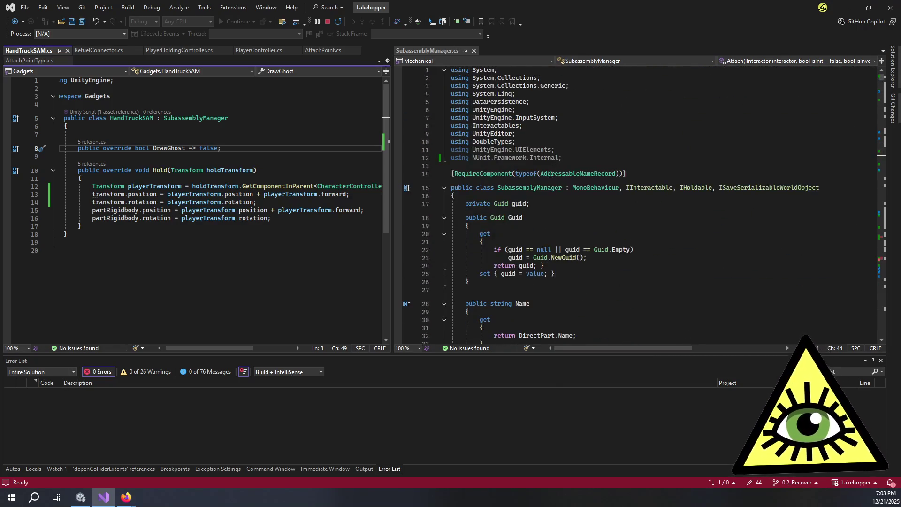
{"action": "left_click", "coordinate": [558, 225]}
{"action": "scroll", "coordinate": [610, 211], "scroll_direction": "down", "scroll_amount": 11}
{"action": "scroll", "coordinate": [656, 228], "scroll_direction": "down", "scroll_amount": 10}
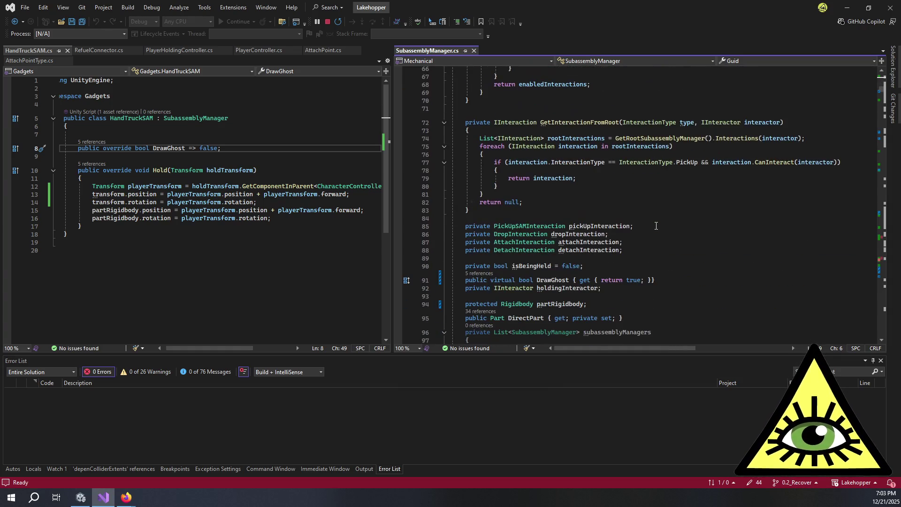
{"action": "double_click", "coordinate": [566, 287]}
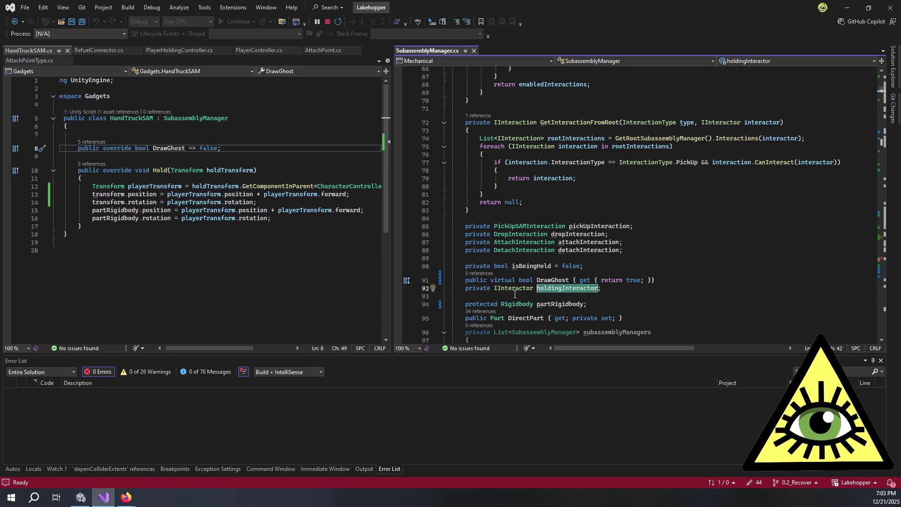
{"action": "double_click", "coordinate": [472, 288]}
{"action": "type", "text": "protected"}
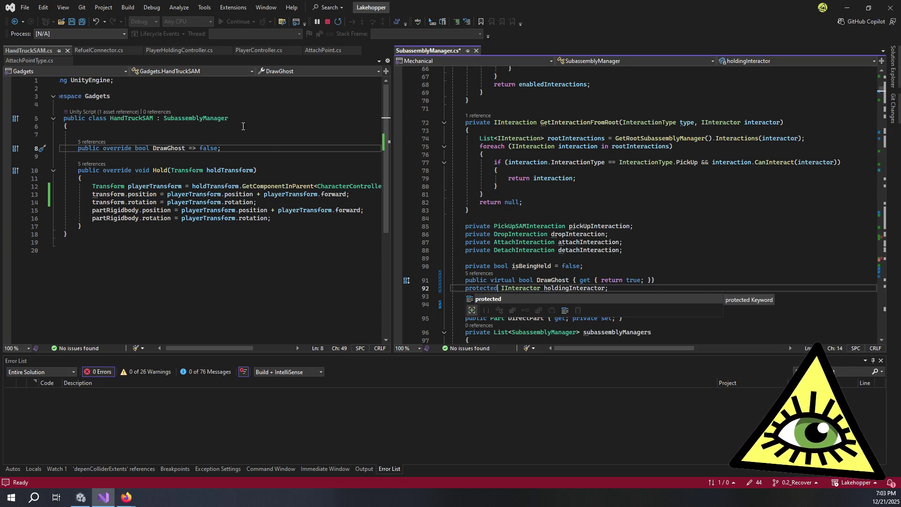
{"action": "left_click", "coordinate": [221, 148]}
{"action": "double_click", "coordinate": [213, 148]}
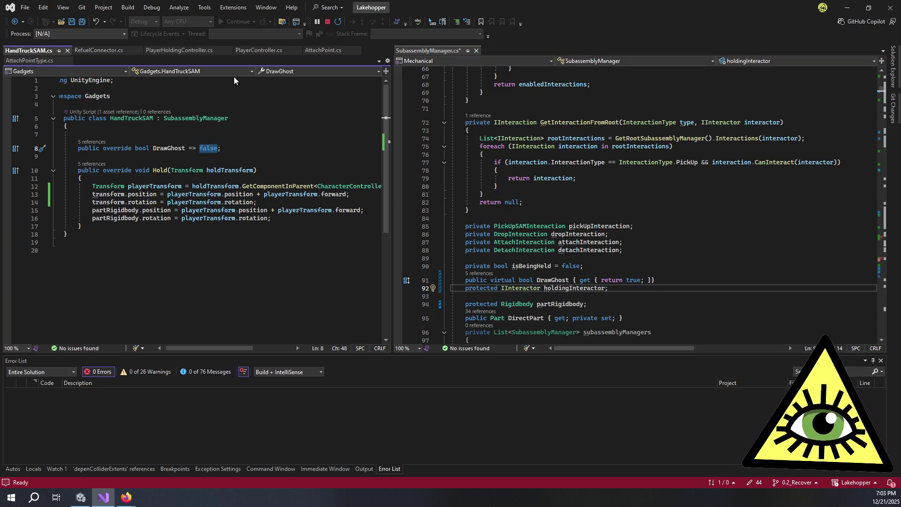
Rewrite DrawGhost from an expression-bodied property into a get accessor block
{"action": "key", "text": "Return"}
{"action": "type", "text": "{"}
{"action": "key", "text": "Return"}
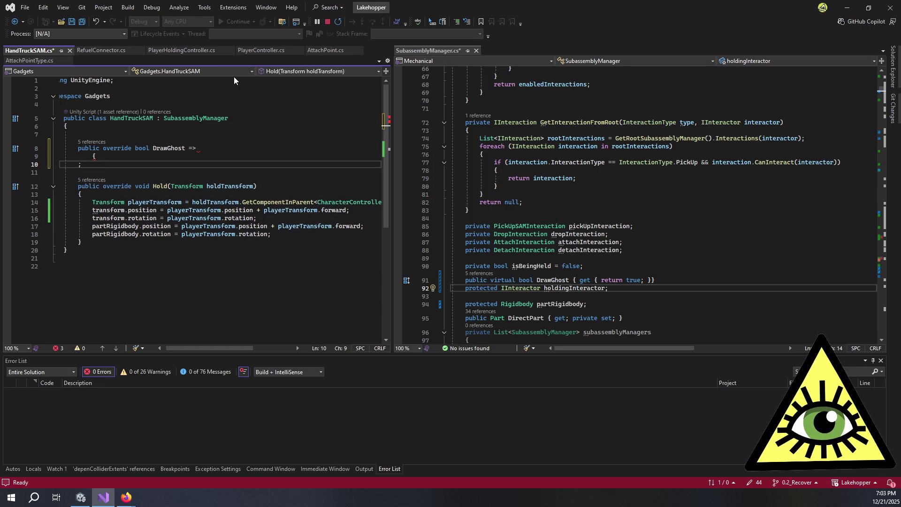
{"action": "type", "text": "}"}
{"action": "key", "text": "Up"}
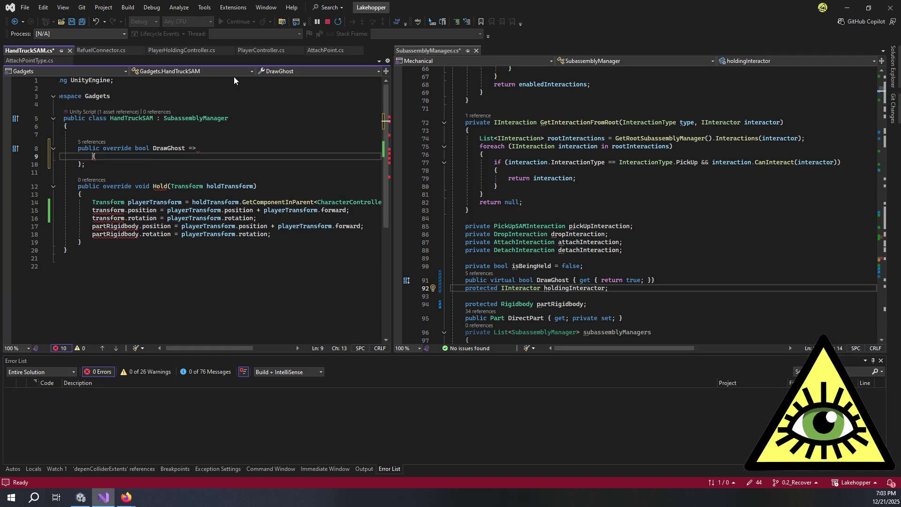
{"action": "mouse_move", "coordinate": [189, 149]}
{"action": "left_mouse_down"}
{"action": "mouse_move", "coordinate": [200, 155]}
{"action": "mouse_move", "coordinate": [79, 164]}
{"action": "left_mouse_up"}
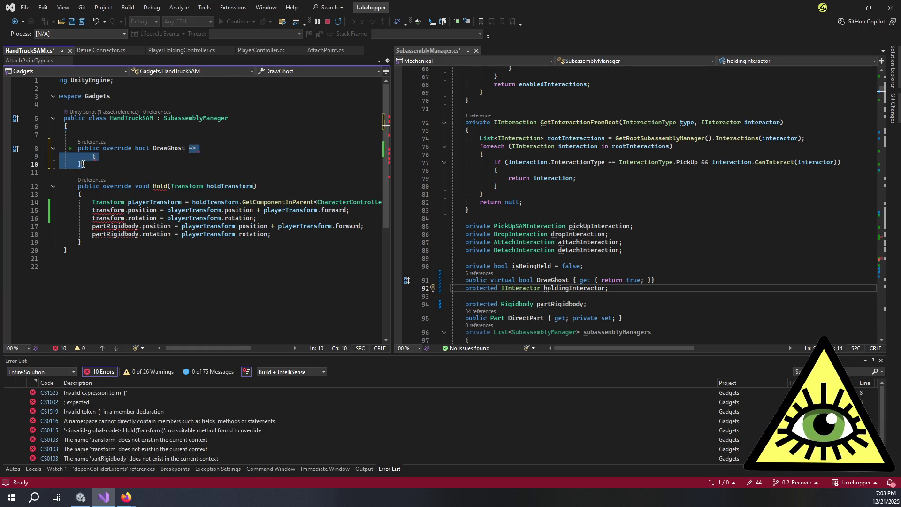
{"action": "type", "text": "{ };"}
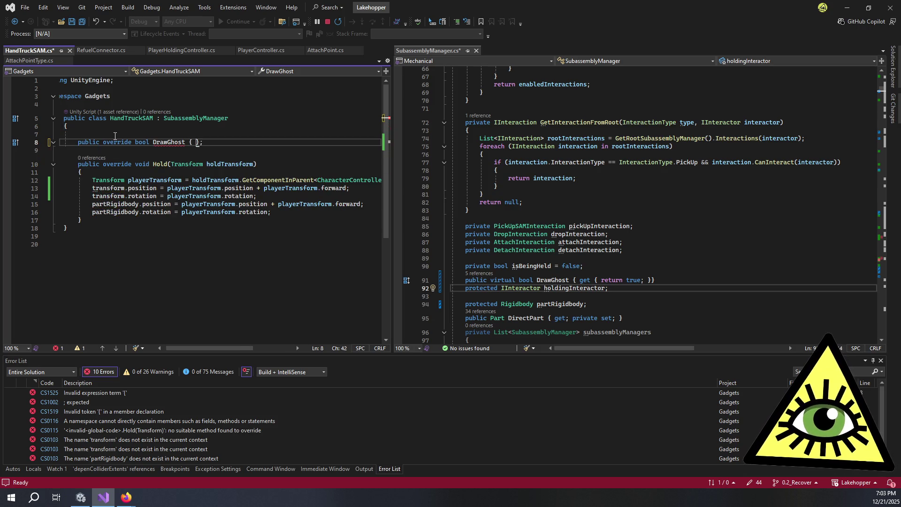
{"action": "key", "text": "Return"}
{"action": "type", "text": "get "}
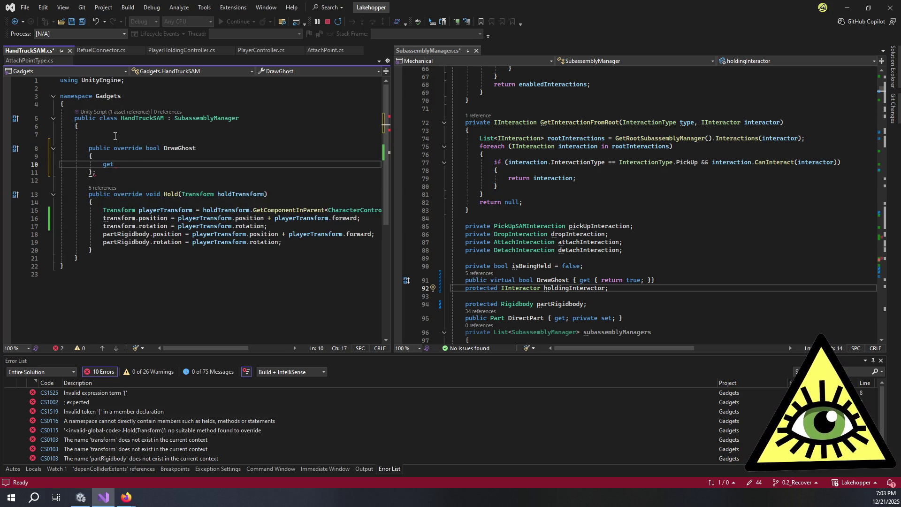
{"action": "type", "text": "{"}
{"action": "key", "text": "Return"}
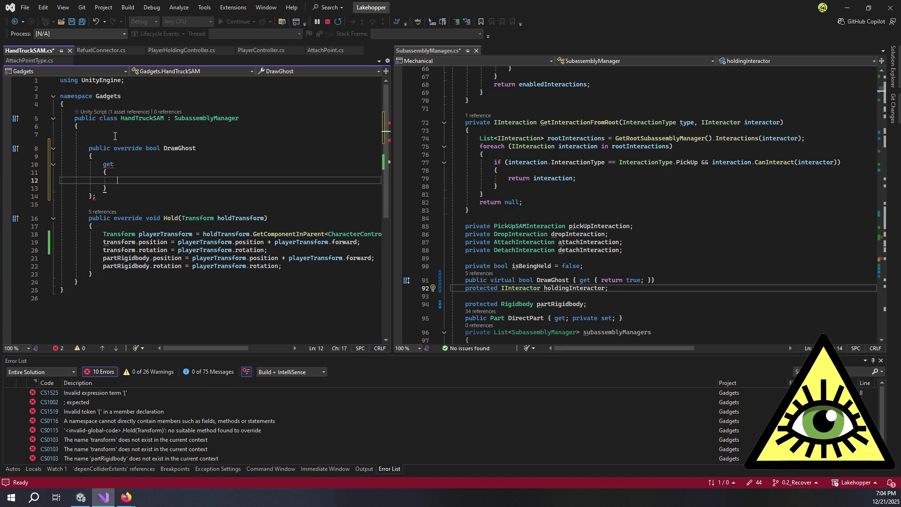
{"action": "key", "text": "Down"}
{"action": "key", "text": "Down"}
{"action": "key", "text": "End"}
{"action": "key", "text": "BackSpace"}
{"action": "key", "text": "Up"}
{"action": "key", "text": "Up"}
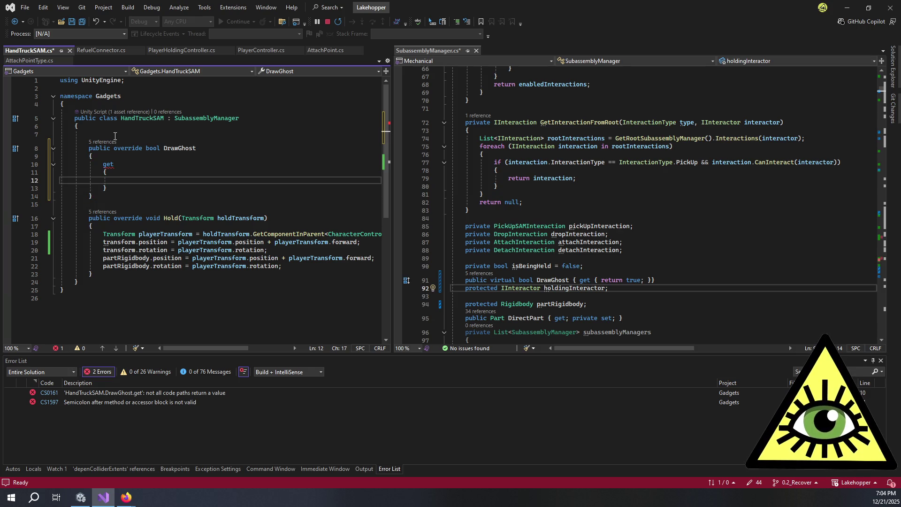
Begin the if condition on holdingInteractor, checking its declaration in SubassemblyManager and PlayerController
{"action": "type", "text": "if ("}
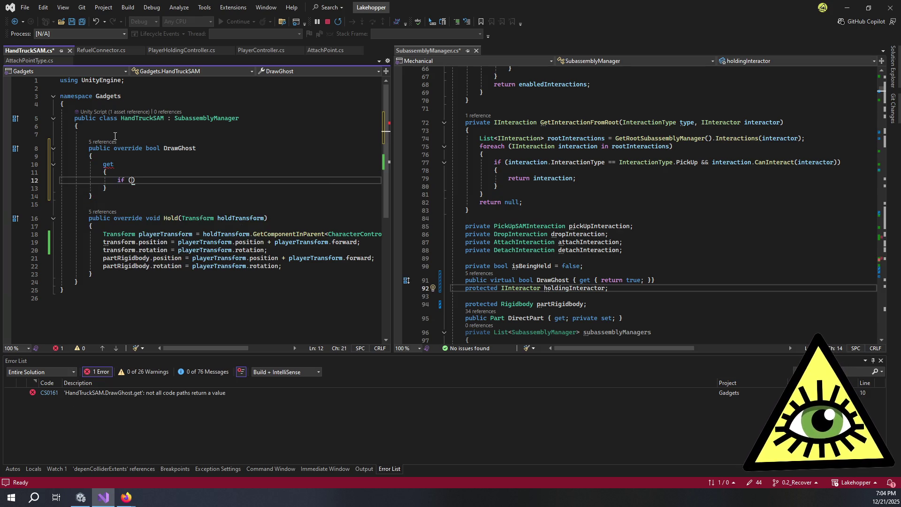
{"action": "type", "text": "holdi"}
{"action": "key", "text": "Tab"}
{"action": "type", "text": ".is"}
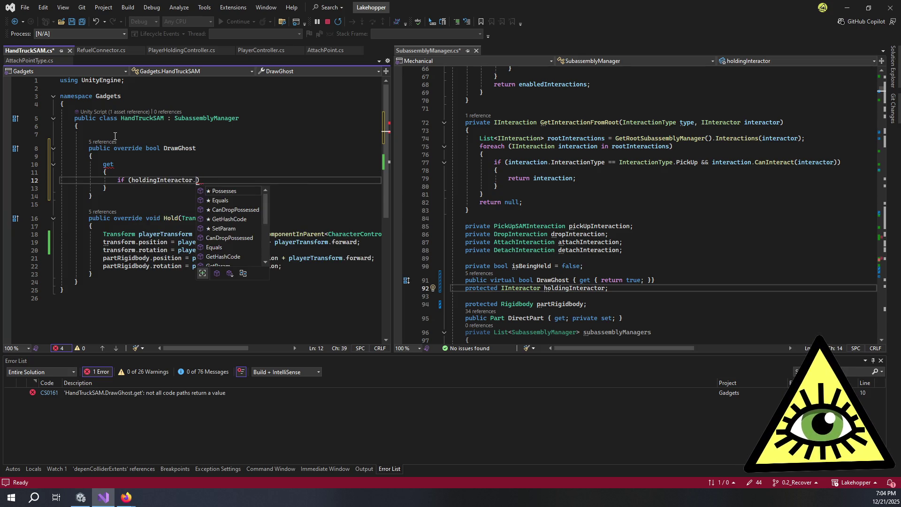
{"action": "key", "text": "BackSpace"}
{"action": "key", "text": "ctrl+Left"}
{"action": "type", "text": "((PlayerController)"}
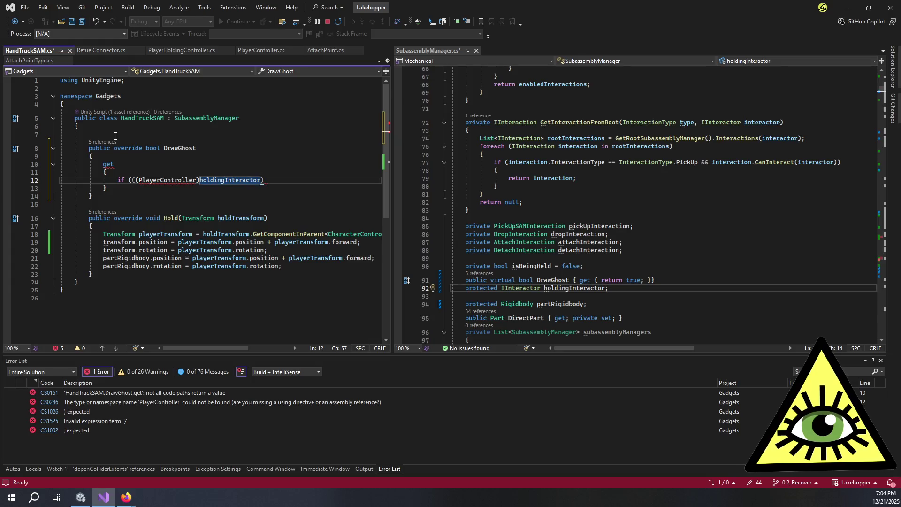
{"action": "key", "text": "ctrl+z"}
{"action": "key", "text": "ctrl+z"}
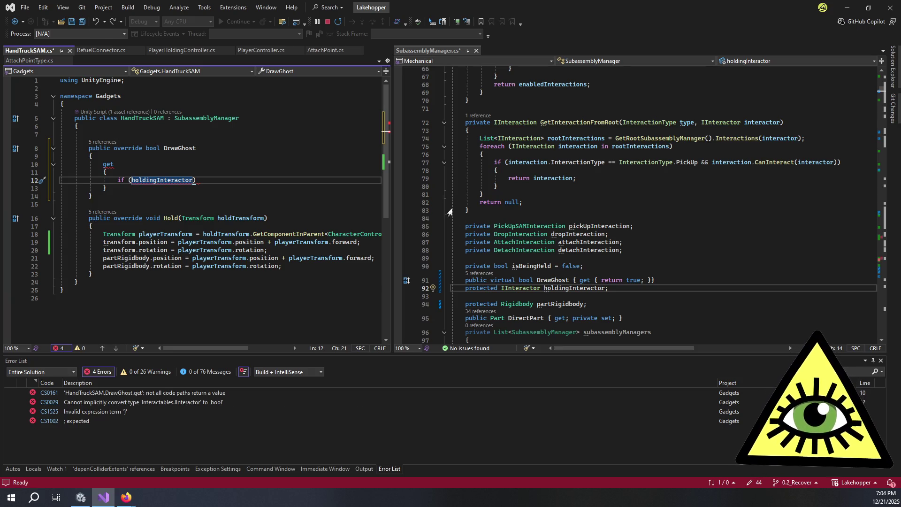
{"action": "left_click", "coordinate": [588, 289]}
{"action": "double_click", "coordinate": [588, 289]}
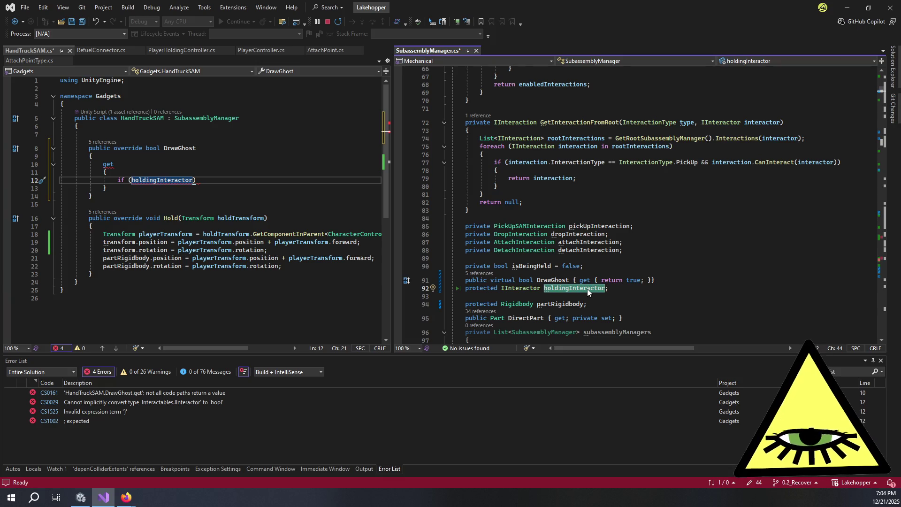
{"action": "left_click", "coordinate": [256, 49]}
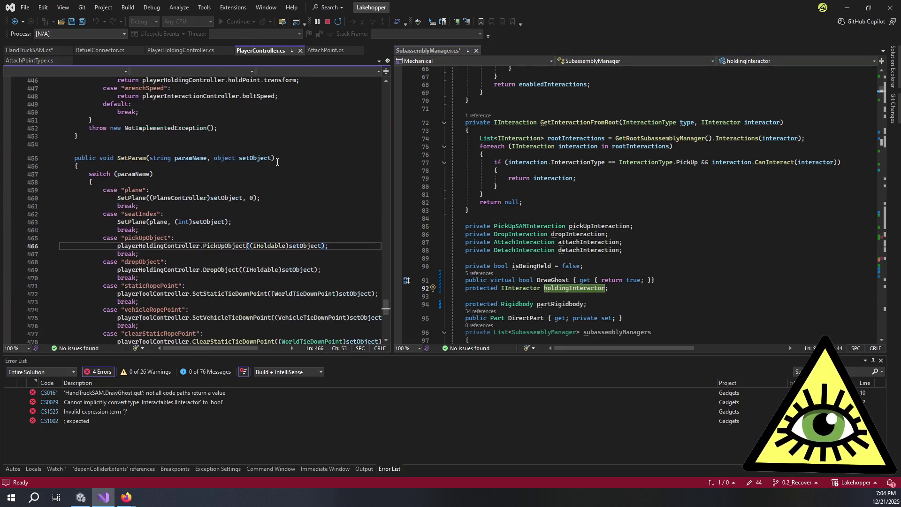
{"action": "scroll", "coordinate": [248, 216], "scroll_direction": "up", "scroll_amount": 9}
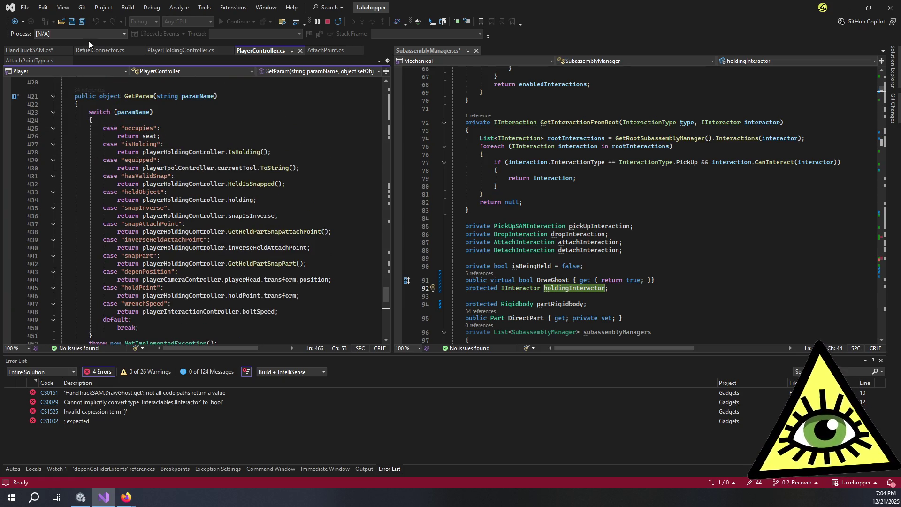
{"action": "left_click", "coordinate": [47, 49]}
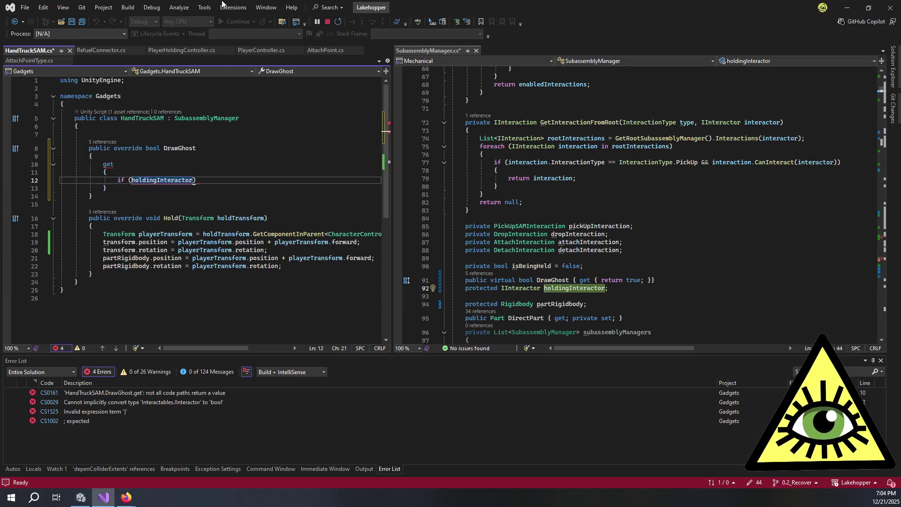
Complete the condition as (bool)holdingInteractor.GetParam("hasValidSnap")
{"action": "key", "text": "ctrl+Right"}
{"action": "type", "text": ".GetPa"}
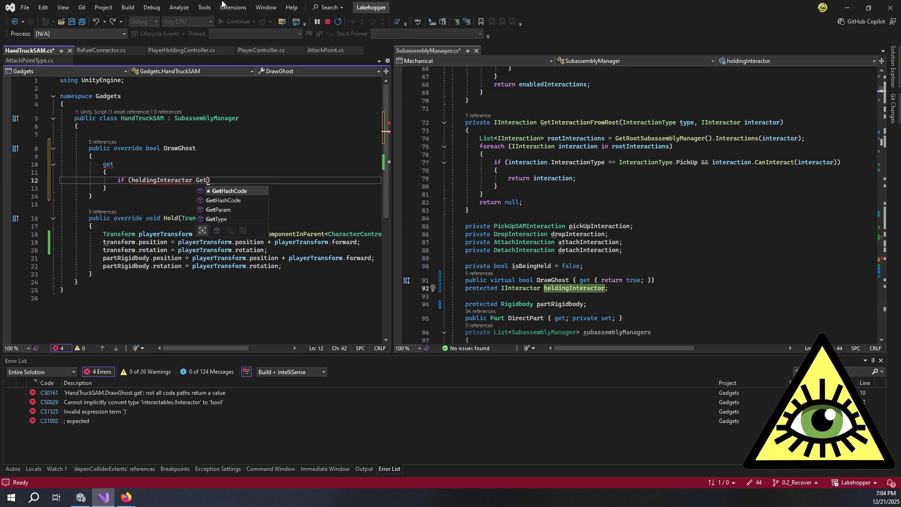
{"action": "key", "text": "Tab"}
{"action": "type", "text": "(\"hasValidSn"}
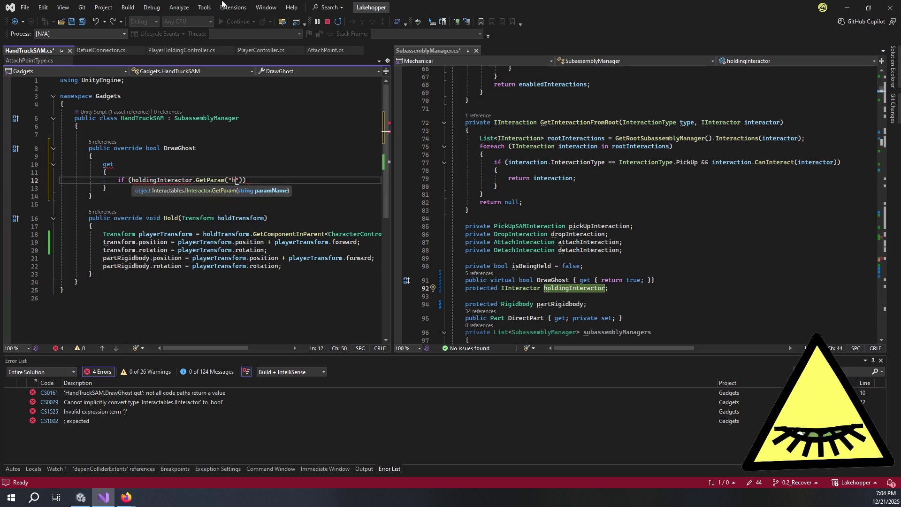
{"action": "type", "text": "ap"}
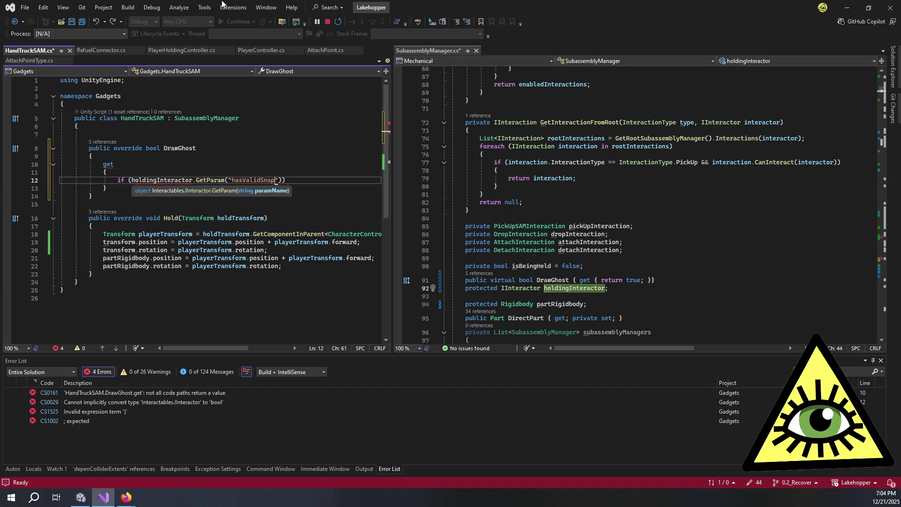
{"action": "key", "text": "ctrl+Left"}
{"action": "key", "text": "ctrl+Left"}
{"action": "key", "text": "ctrl+Left"}
{"action": "key", "text": "Left"}
{"action": "key", "text": "ctrl+Left"}
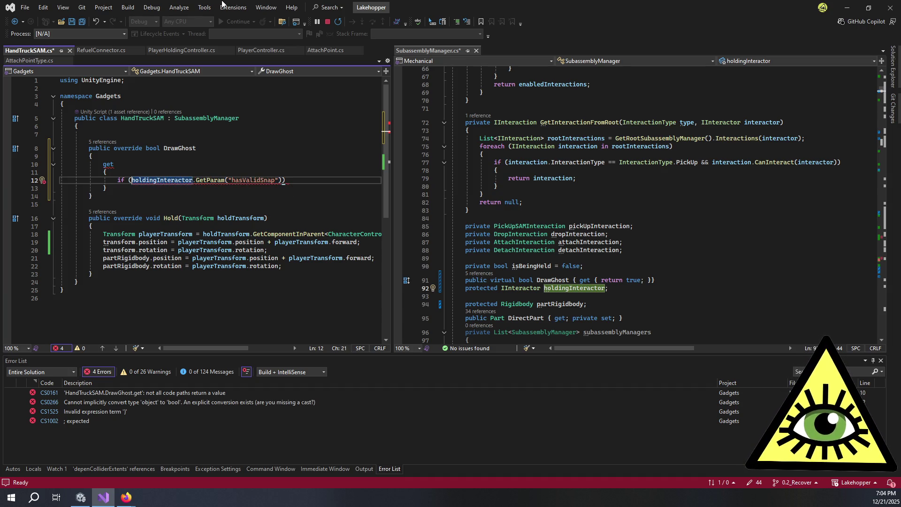
{"action": "type", "text": "(bool)"}
{"action": "key", "text": "ctrl+Right"}
{"action": "key", "text": "ctrl+Right"}
{"action": "key", "text": "End"}
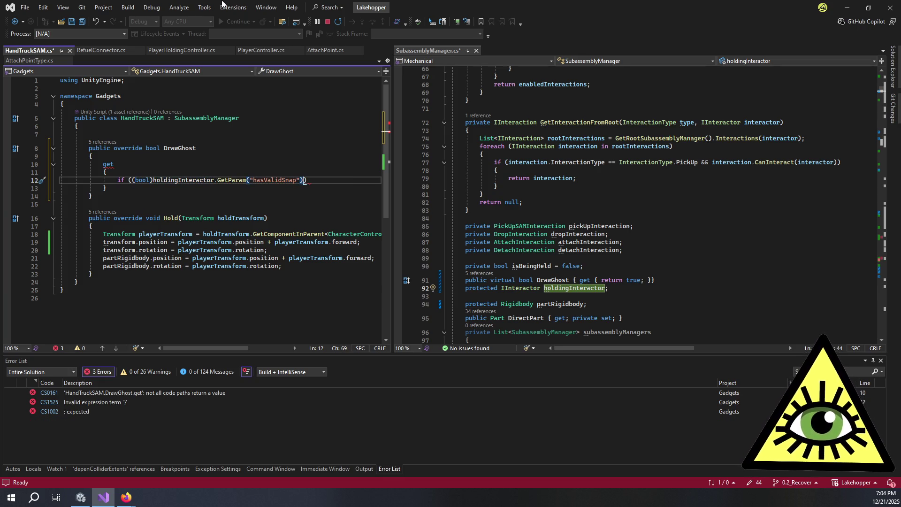
Return true inside the if, add an else returning false, and save HandTruckSAM
{"action": "key", "text": "Return"}
{"action": "key", "text": "Return"}
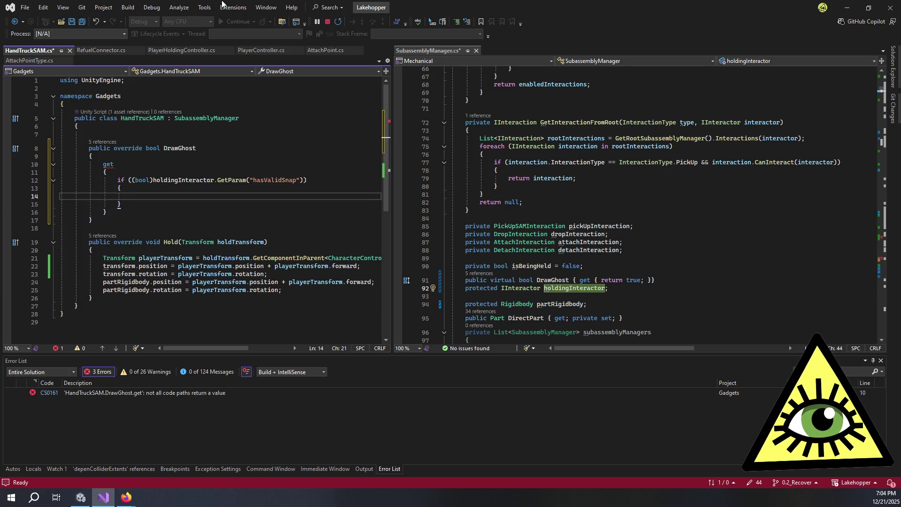
{"action": "type", "text": "return true;"}
{"action": "key", "text": "Down"}
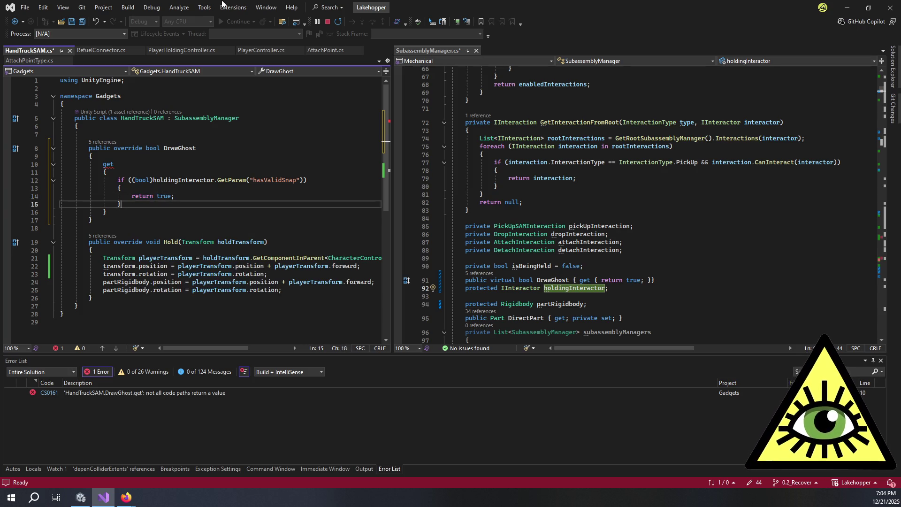
{"action": "key", "text": "Return"}
{"action": "type", "text": "else"}
{"action": "key", "text": "Return"}
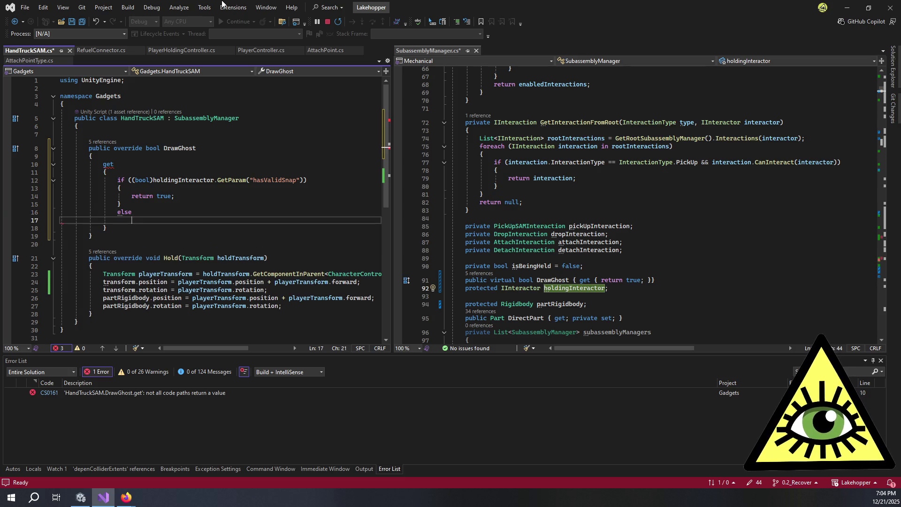
{"action": "type", "text": "{"}
{"action": "key", "text": "Return"}
{"action": "type", "text": "r"}
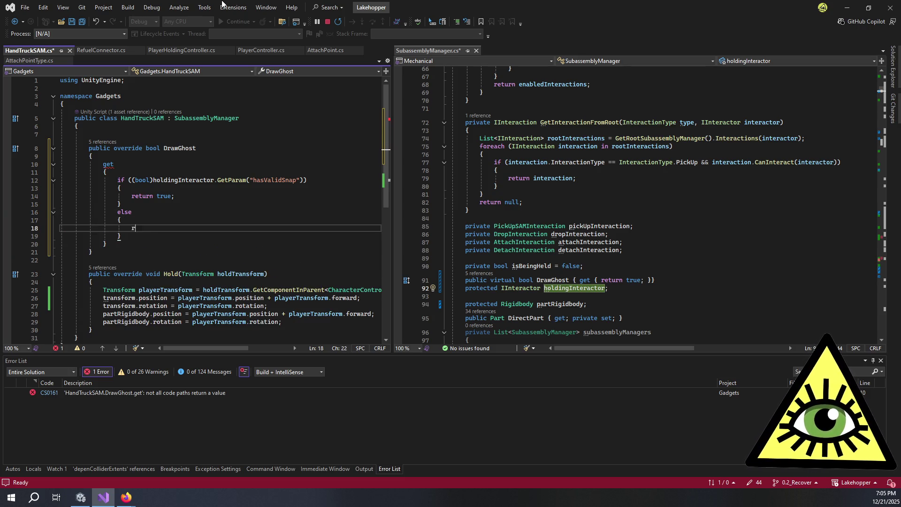
{"action": "type", "text": "eturn false;"}
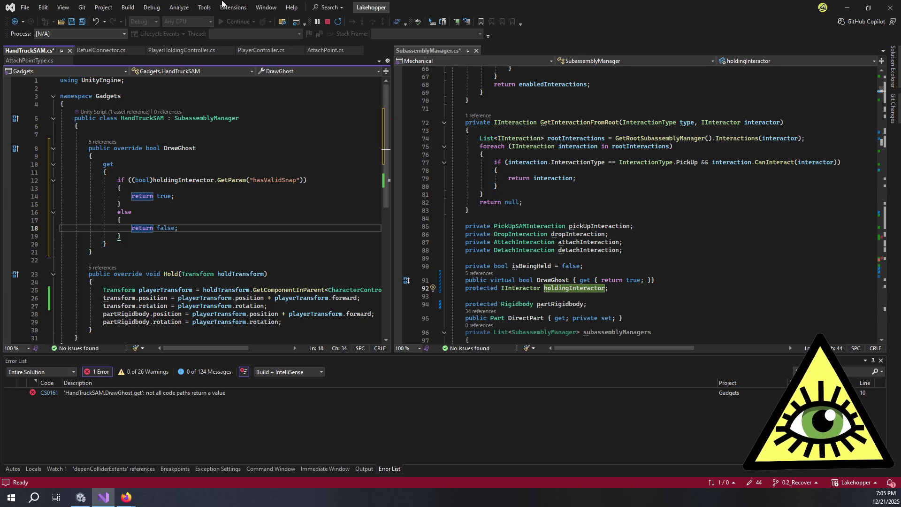
{"action": "key", "text": "ctrl+s"}
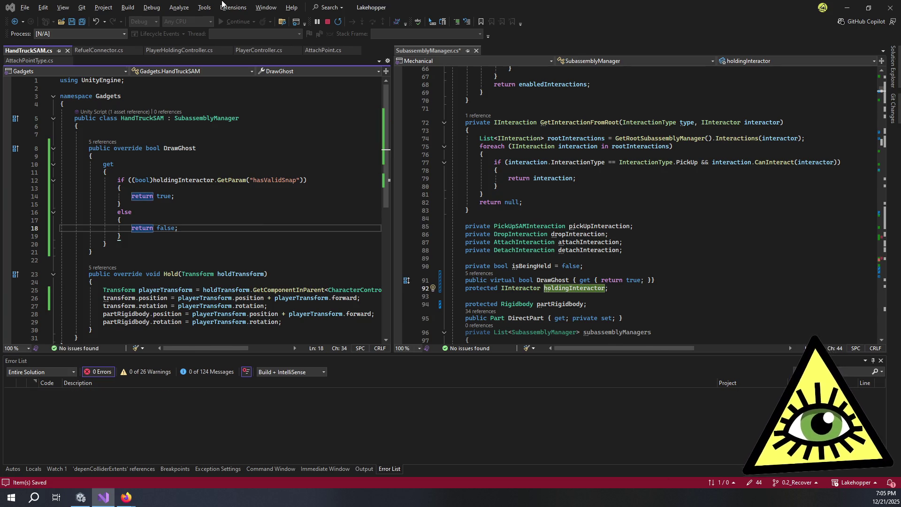
{"action": "key", "text": "alt+Tab"}
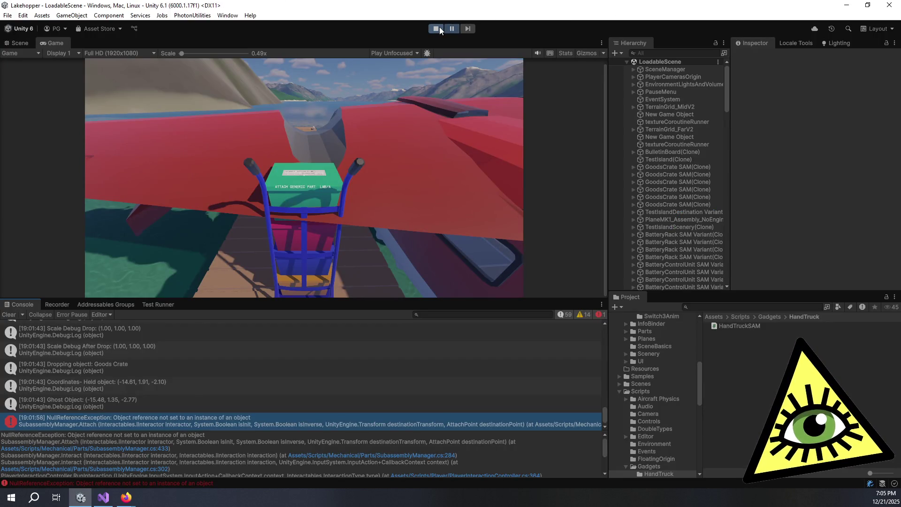
Stop the game and open the HandTruckSAM.cs CS0103 compile error in Visual Studio
{"action": "left_click", "coordinate": [439, 28]}
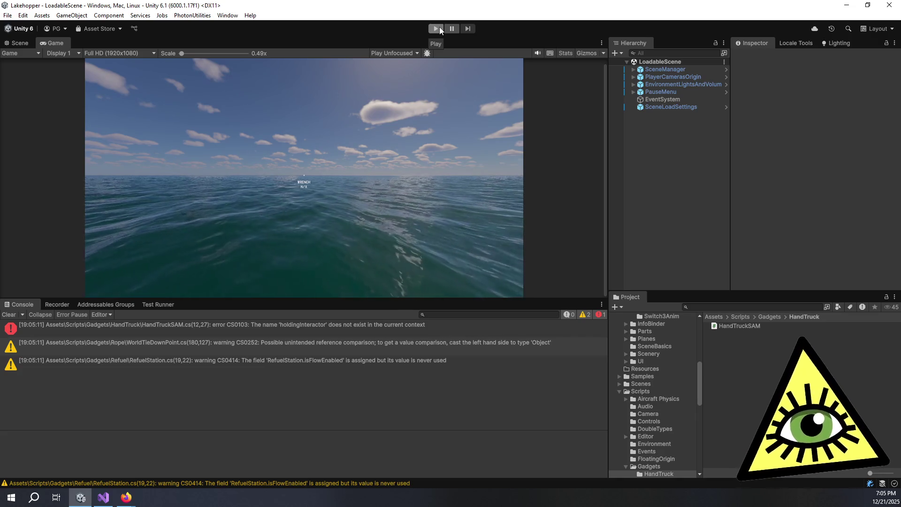
{"action": "double_click", "coordinate": [428, 325]}
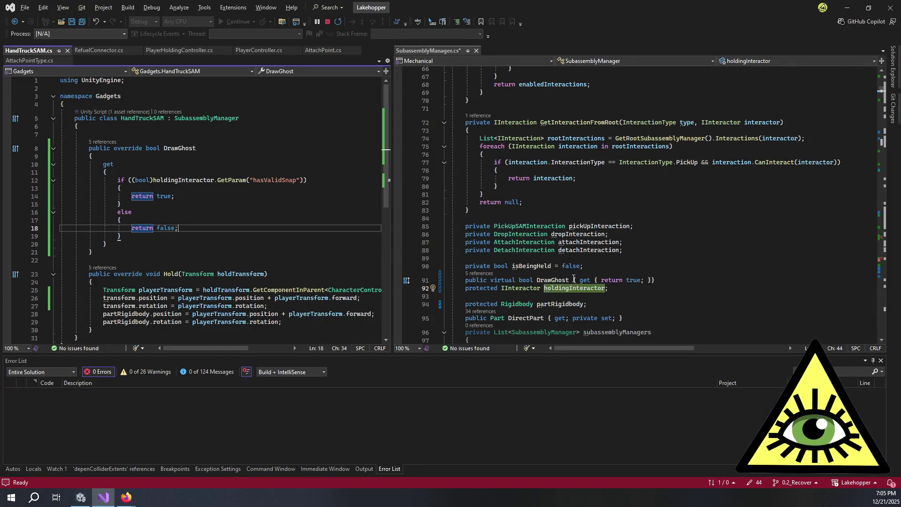
Save SubassemblyManager.cs so the protected holdingInteractor field reaches disk, then return to Unity
{"action": "left_click_drag", "start_coordinate": [593, 234], "coordinate": [594, 242]}
{"action": "key", "text": "ctrl+s"}
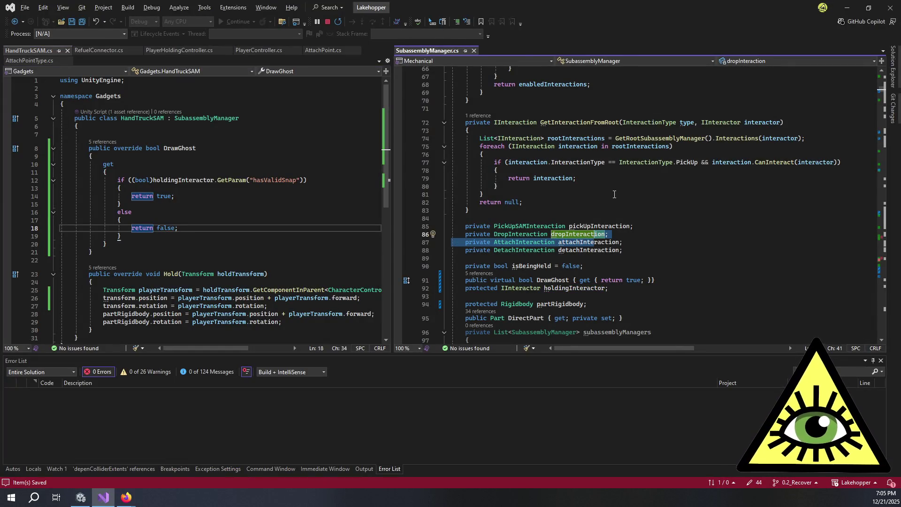
{"action": "key", "text": "alt+Tab"}
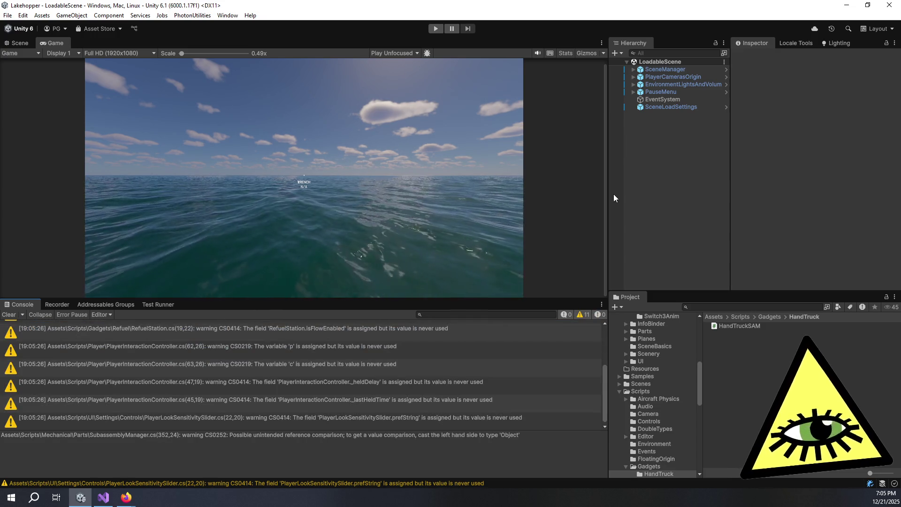
Enter Play mode and let the recompile clear the holdingInteractor CS0103 error
{"action": "left_click", "coordinate": [435, 28]}
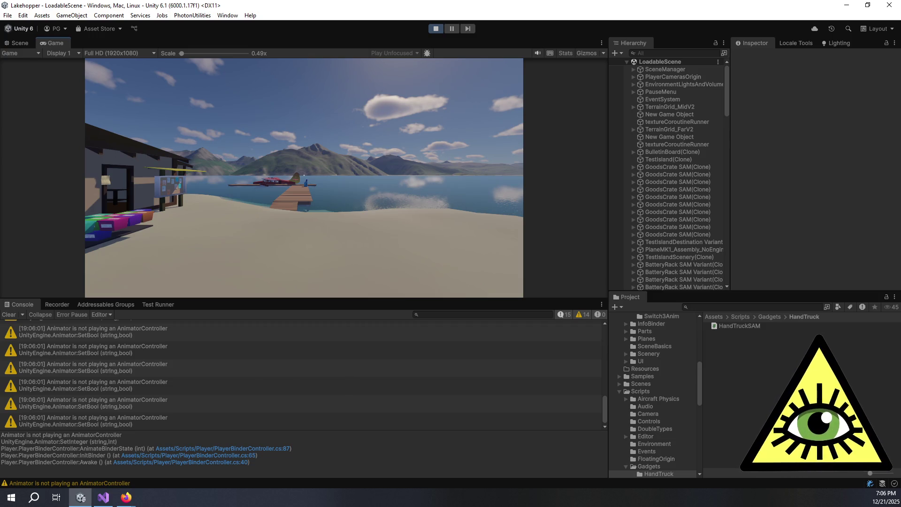
Spawn a HandTruck SAM from the debug spawn panel and pick it up
{"action": "key", "text": "Escape"}
{"action": "left_click", "coordinate": [303, 176]}
{"action": "key", "text": "grave"}
{"action": "left_click", "coordinate": [188, 184]}
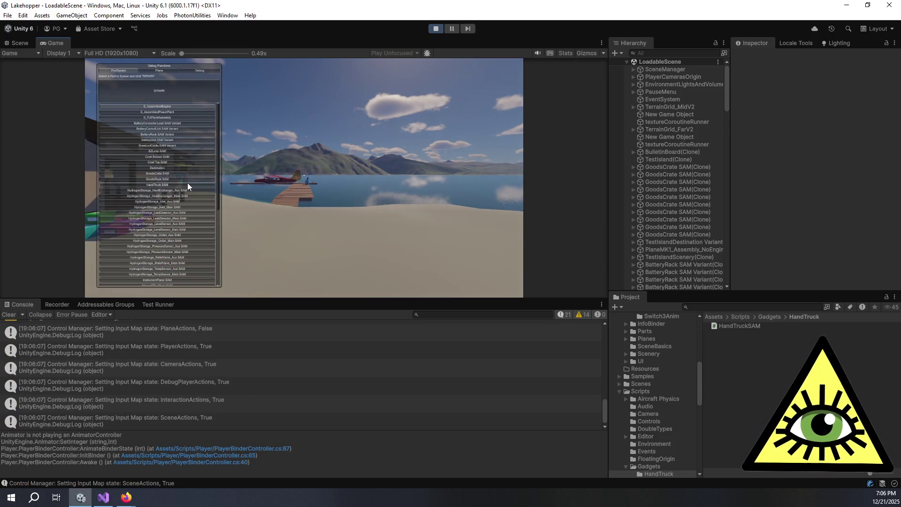
{"action": "left_click", "coordinate": [168, 89]}
{"action": "key", "text": "grave"}
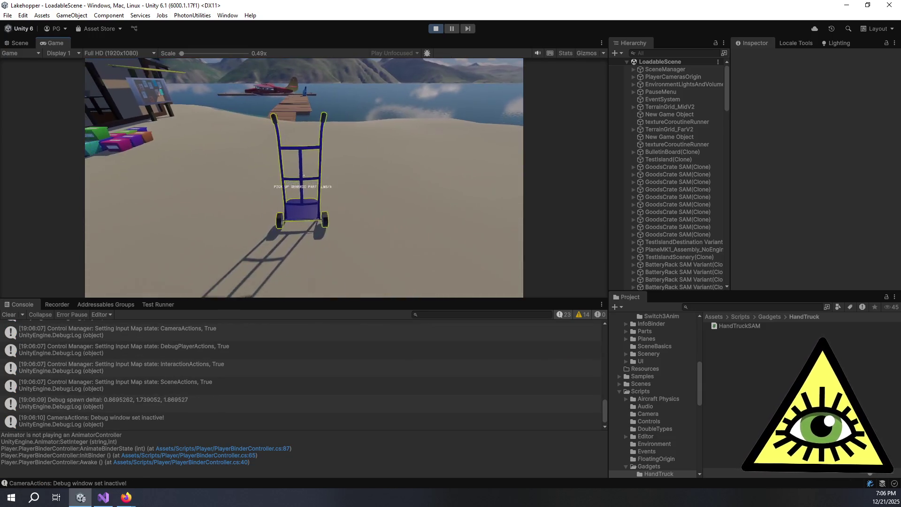
{"action": "key", "text": "e"}
Walk the hand truck along the dock to the seaplane and onto its wing
{"action": "key", "text": "w"}
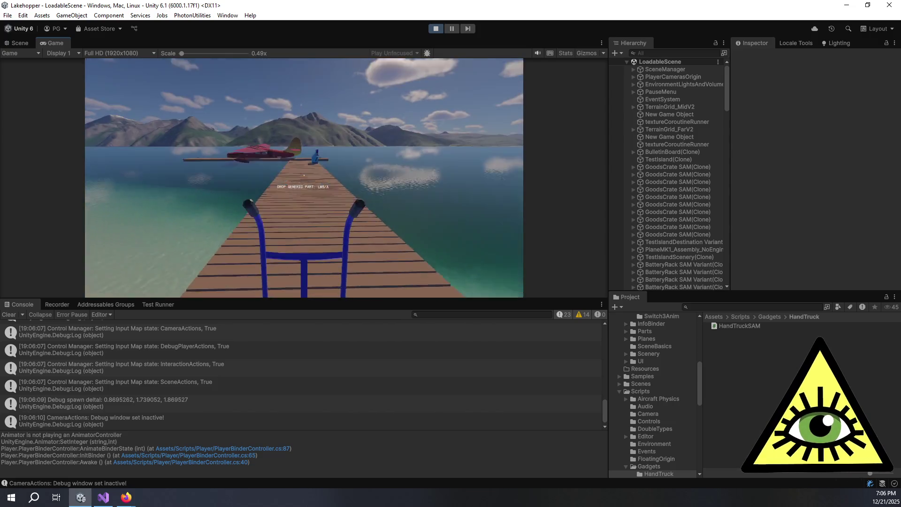
{"action": "key", "text": "w"}
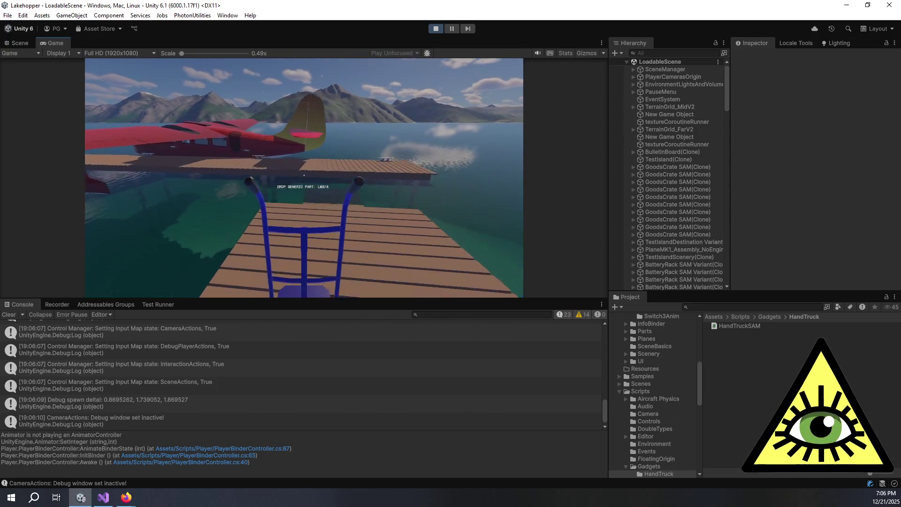
{"action": "key", "text": "w"}
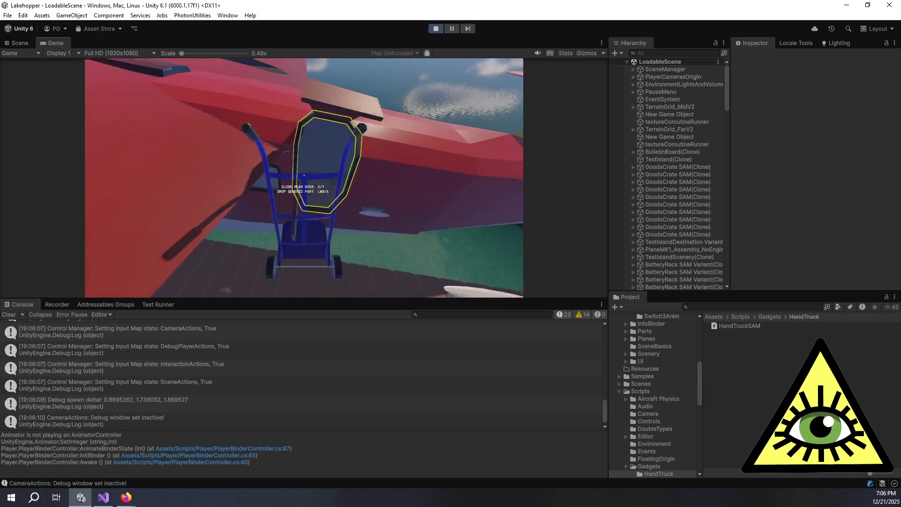
{"action": "key", "text": "w"}
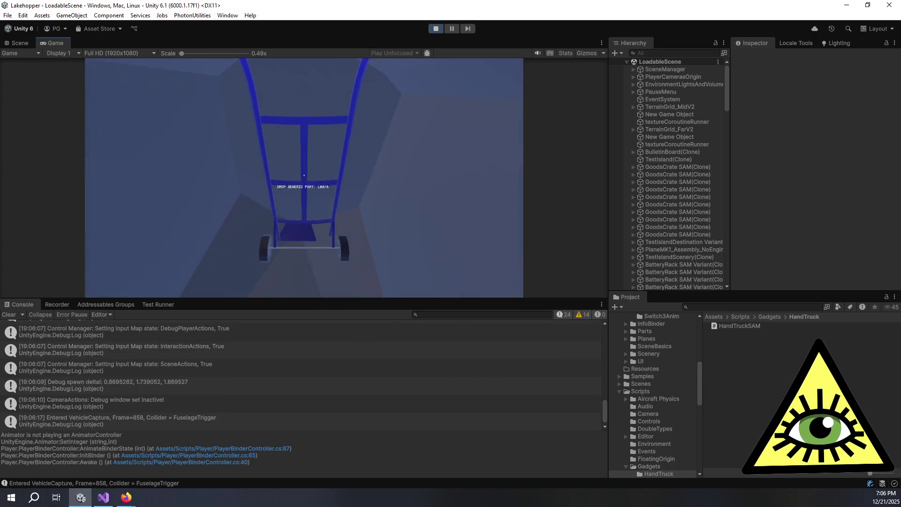
{"action": "key", "text": "w"}
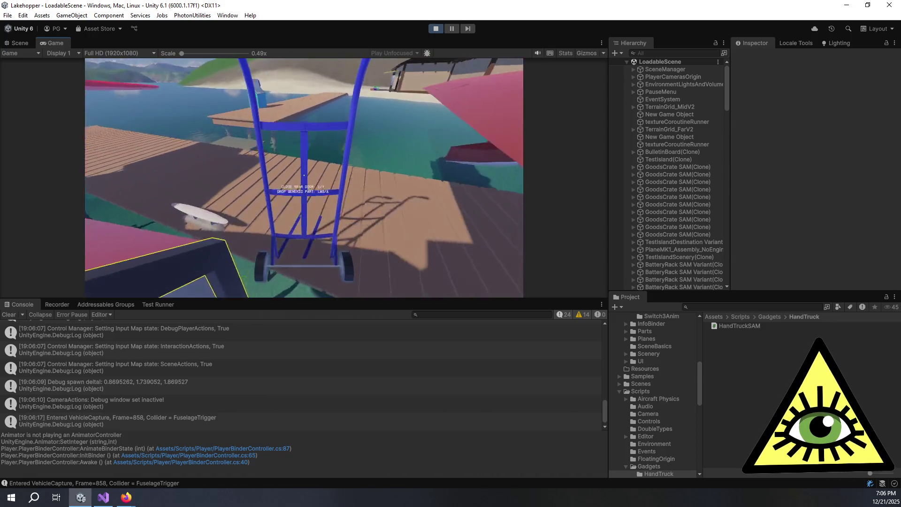
{"action": "key", "text": "w"}
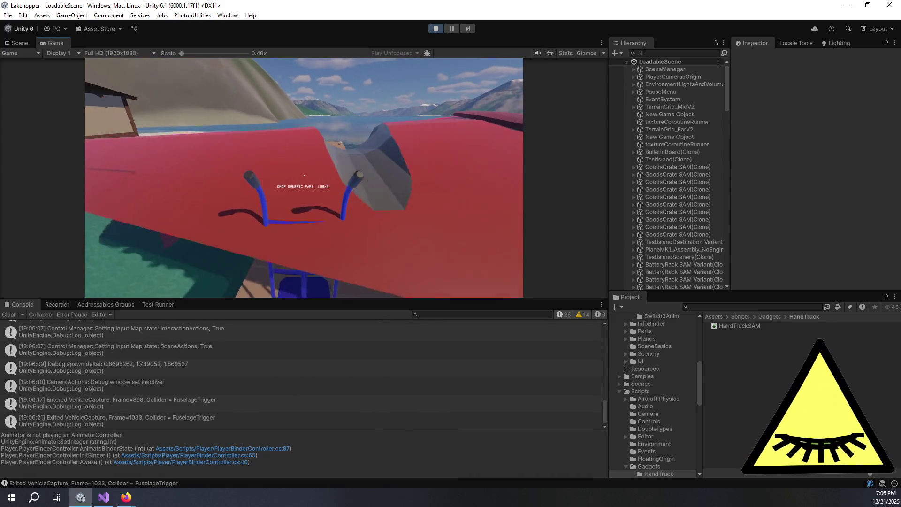
{"action": "key", "text": "w"}
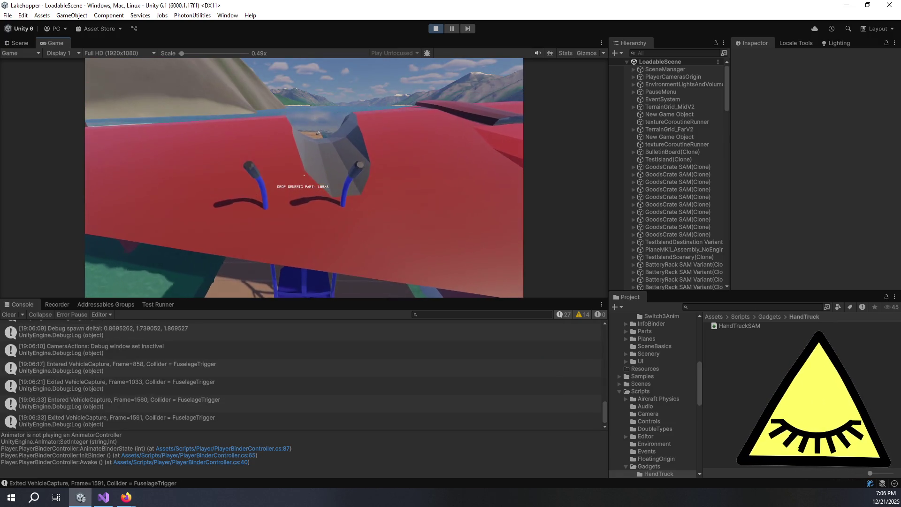
Drop the generic part, then pick up the goods crate and load it onto the hand truck
{"action": "left_click", "coordinate": [304, 175]}
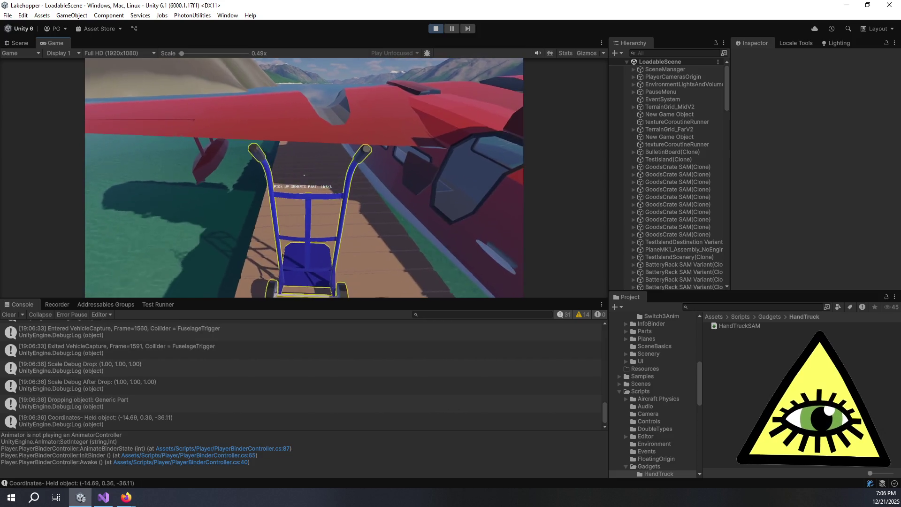
{"action": "left_click", "coordinate": [304, 175]}
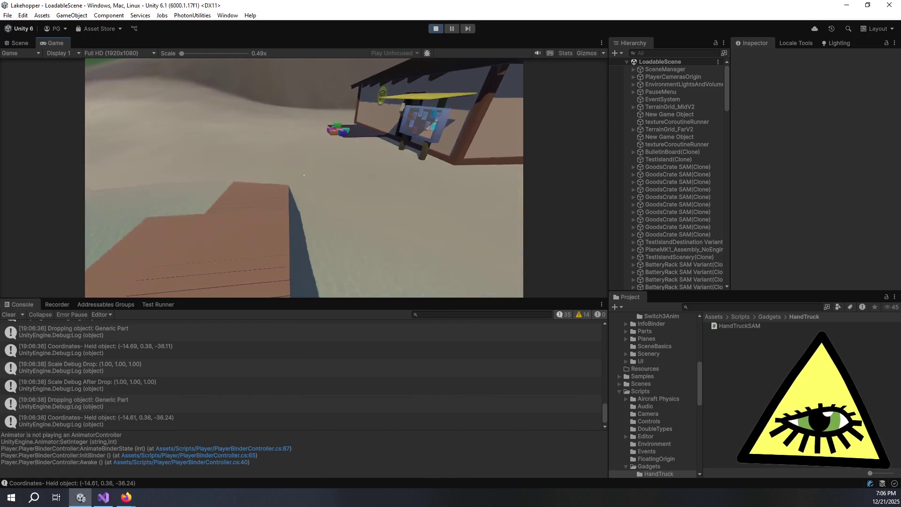
{"action": "left_click", "coordinate": [304, 175]}
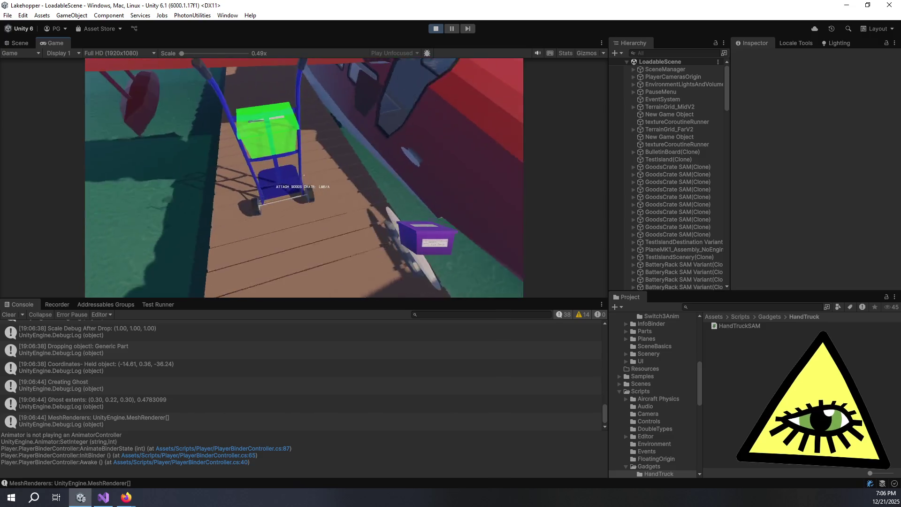
{"action": "left_click", "coordinate": [304, 175]}
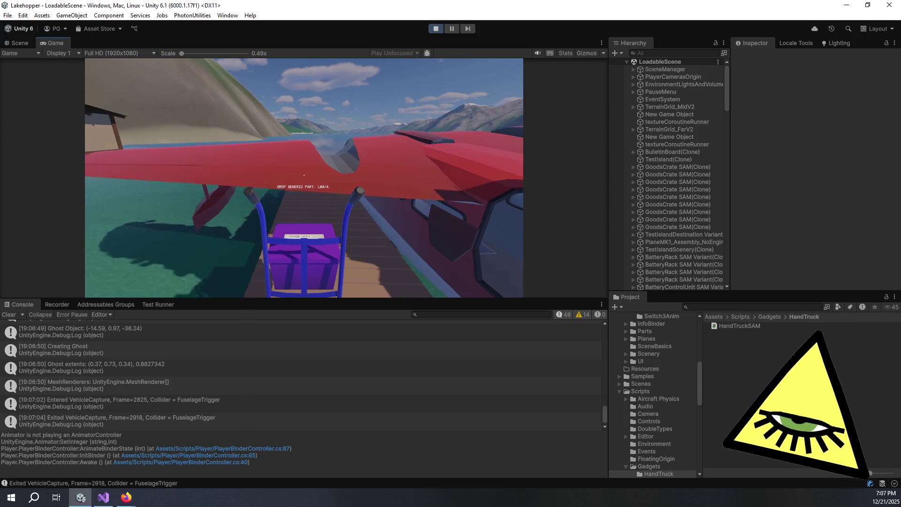
Drop the hand truck inside the fuselage, reload its goods crate, and pick up a part to show its ghost
{"action": "left_click", "coordinate": [304, 175]}
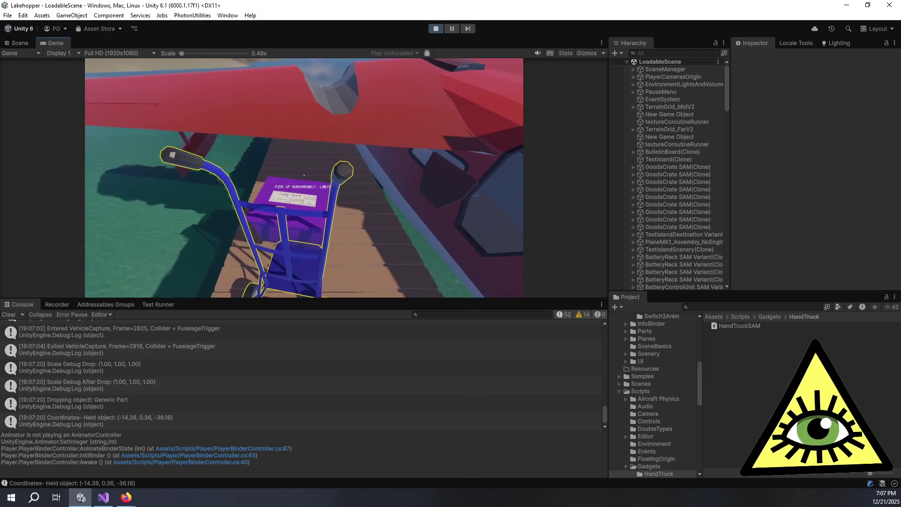
{"action": "key", "text": "w"}
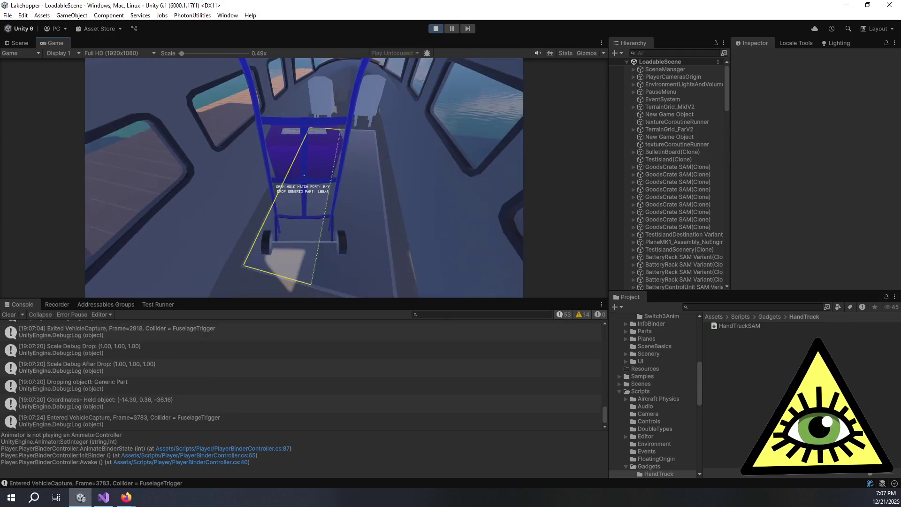
{"action": "left_click", "coordinate": [304, 177]}
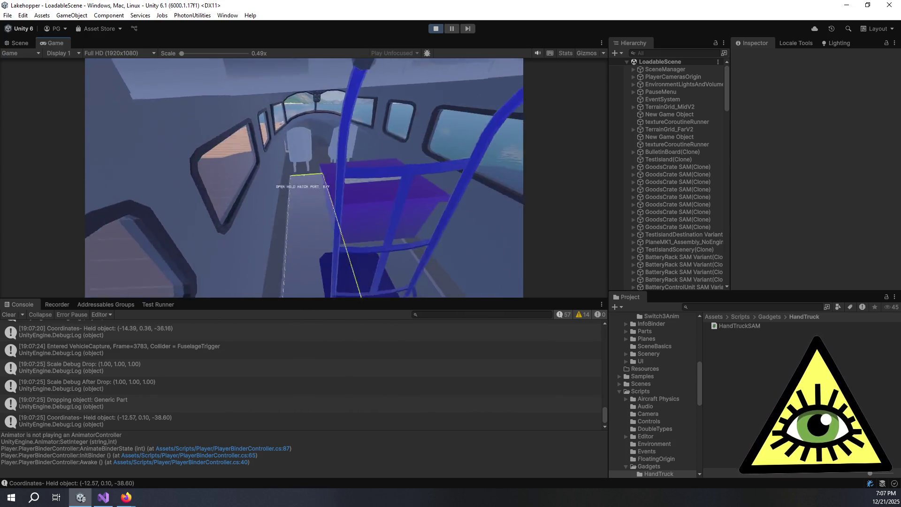
{"action": "mouse_move", "coordinate": [304, 175]}
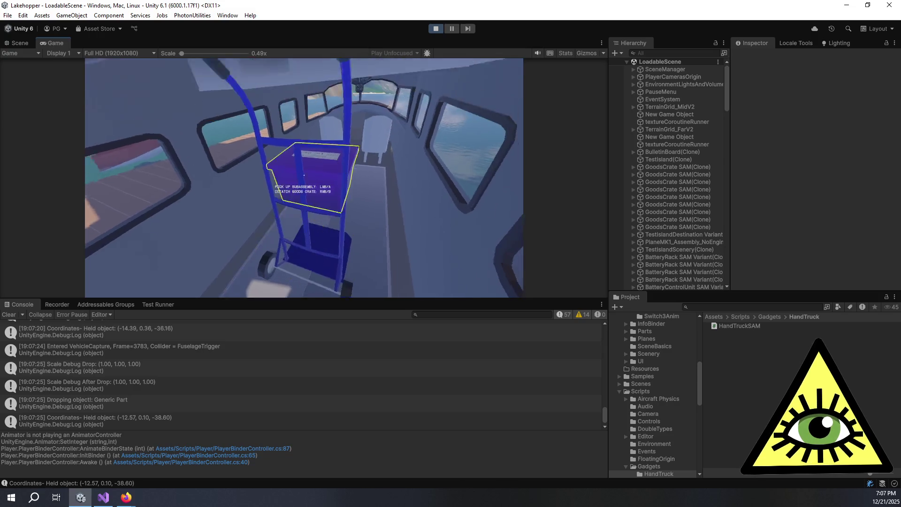
{"action": "right_click", "coordinate": [304, 175]}
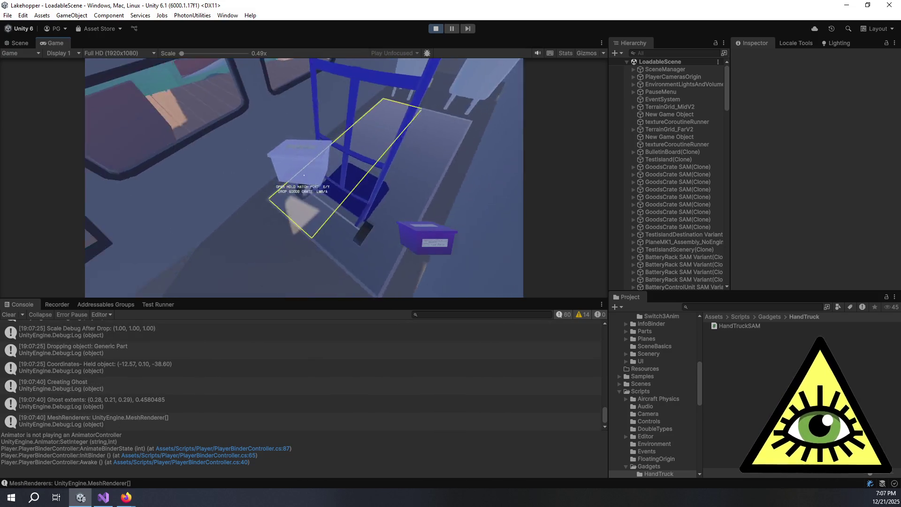
{"action": "left_click", "coordinate": [304, 175]}
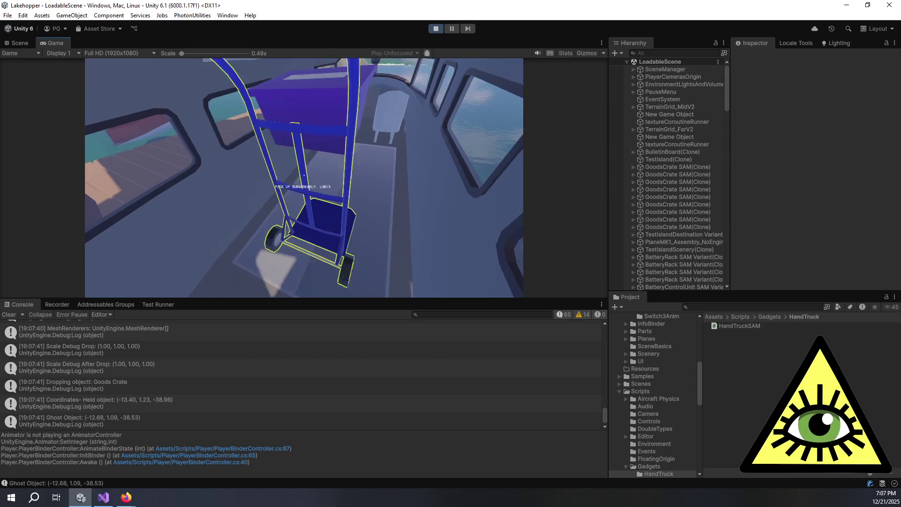
{"action": "left_click", "coordinate": [304, 175]}
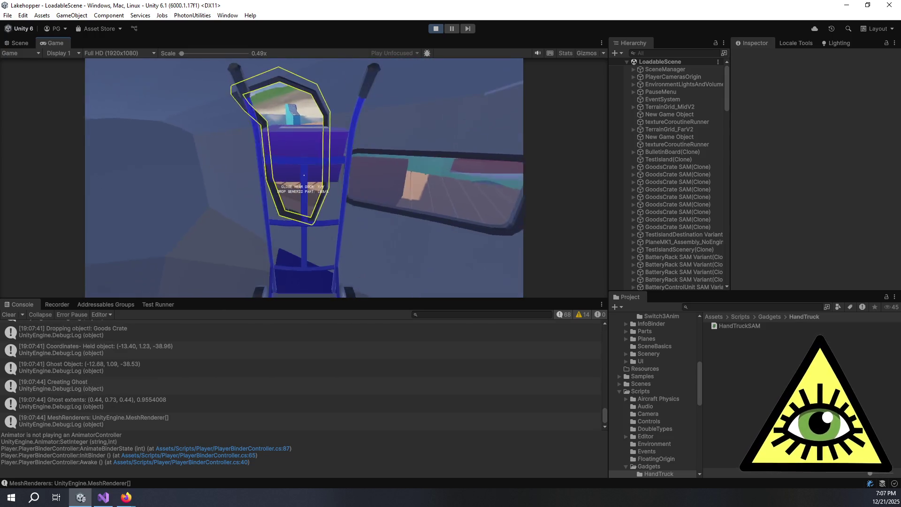
{"action": "key", "text": "alt+Tab"}
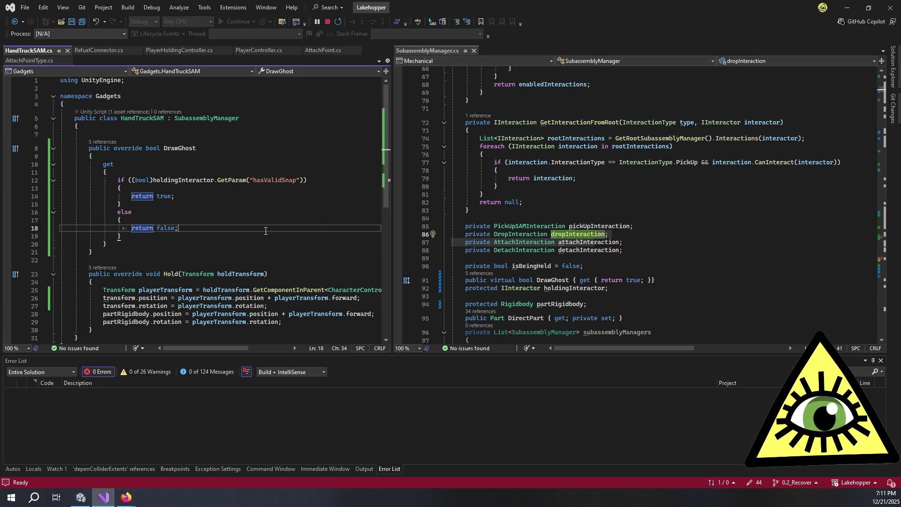
Follow DrawGhost's references to PlayerHoldingController's LateUpdate check and its CheckSnappable call on line 118
{"action": "left_click", "coordinate": [103, 142]}
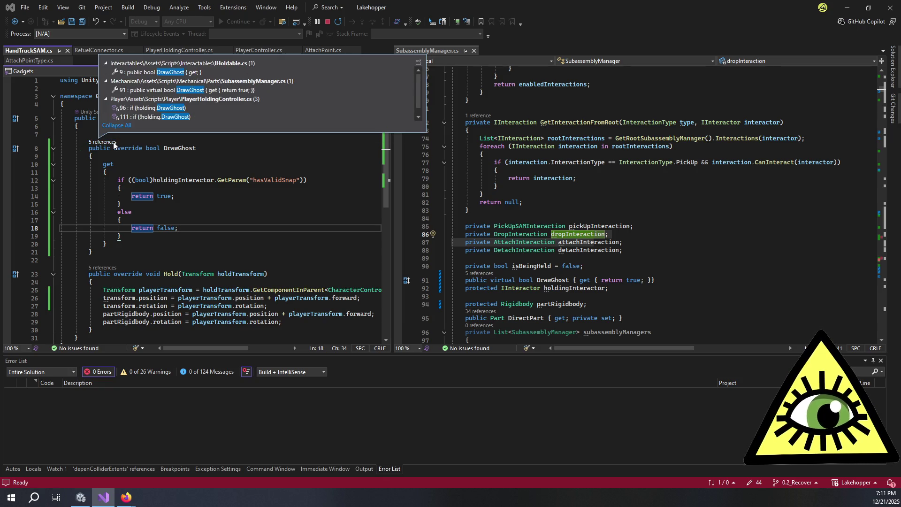
{"action": "mouse_move", "coordinate": [210, 111]}
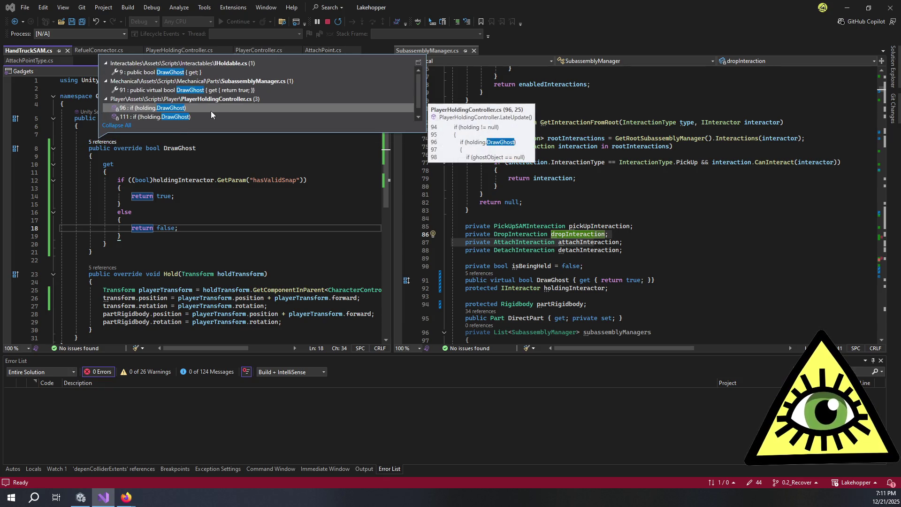
{"action": "double_click", "coordinate": [215, 116]}
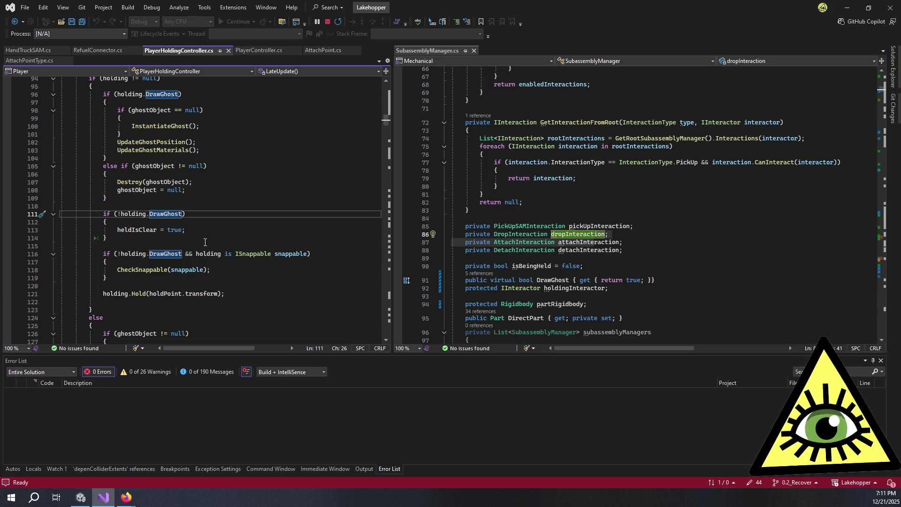
{"action": "left_click", "coordinate": [134, 271]}
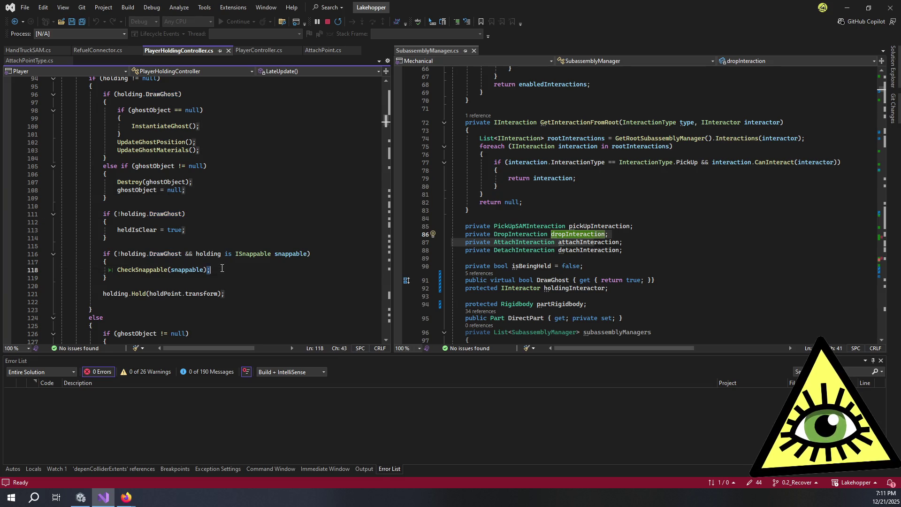
{"action": "double_click", "coordinate": [134, 270]}
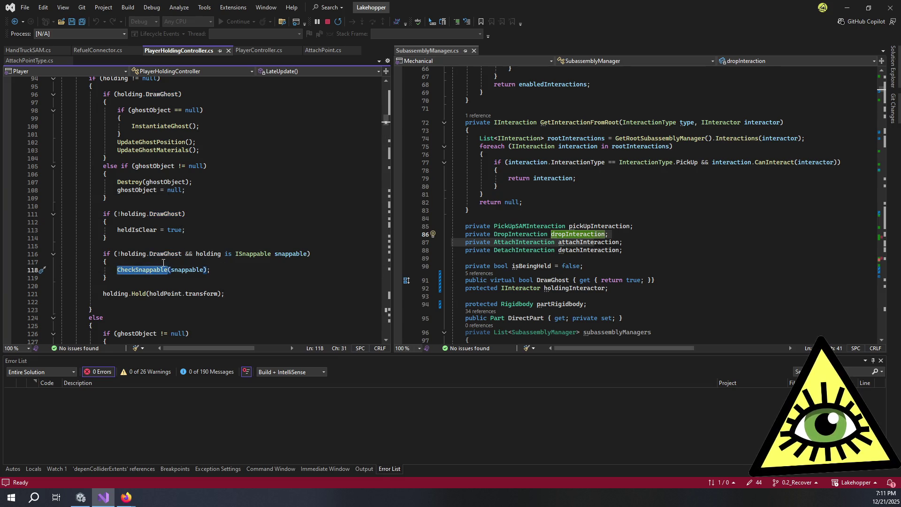
{"action": "left_click", "coordinate": [202, 280]}
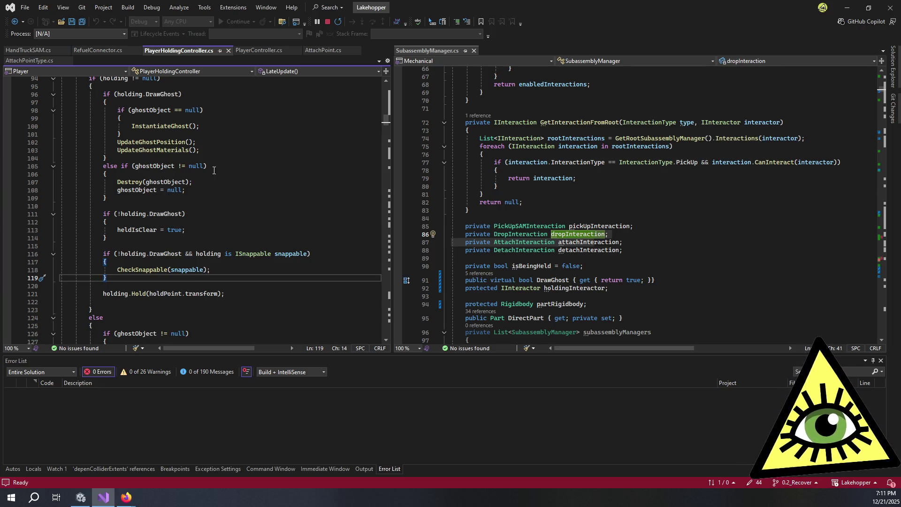
{"action": "scroll", "coordinate": [210, 166], "scroll_direction": "up", "scroll_amount": 1}
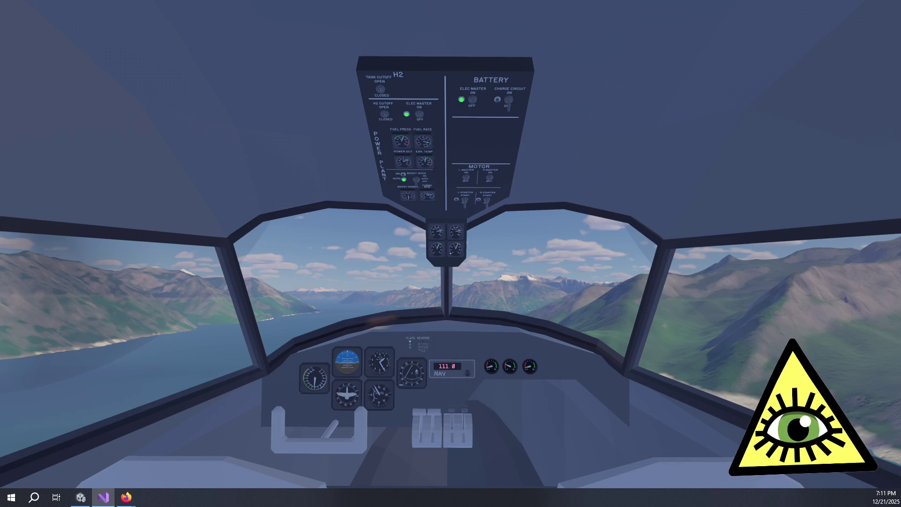
{"action": "key", "text": "alt+Tab"}
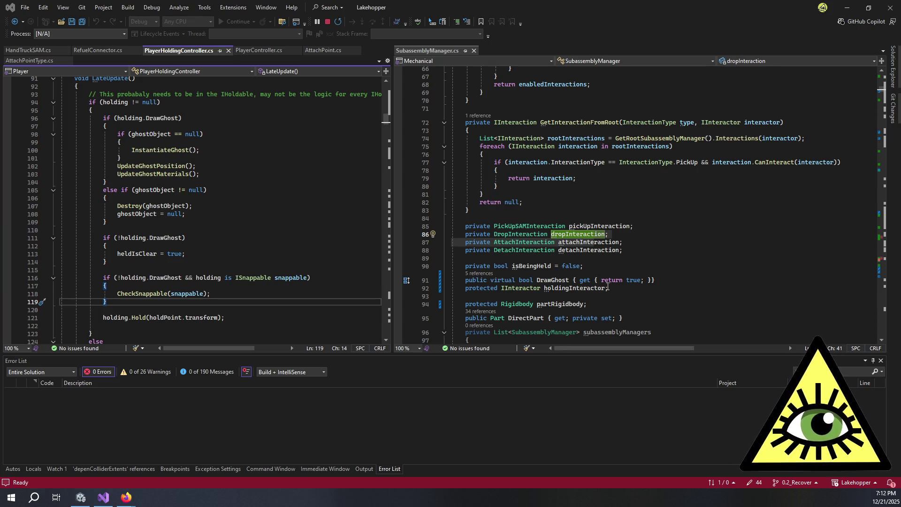
Go to UpdateGhostPosition's definition and select its GetGhostProjectionPosition call on line 203
{"action": "double_click", "coordinate": [166, 166]}
{"action": "key", "text": "F12"}
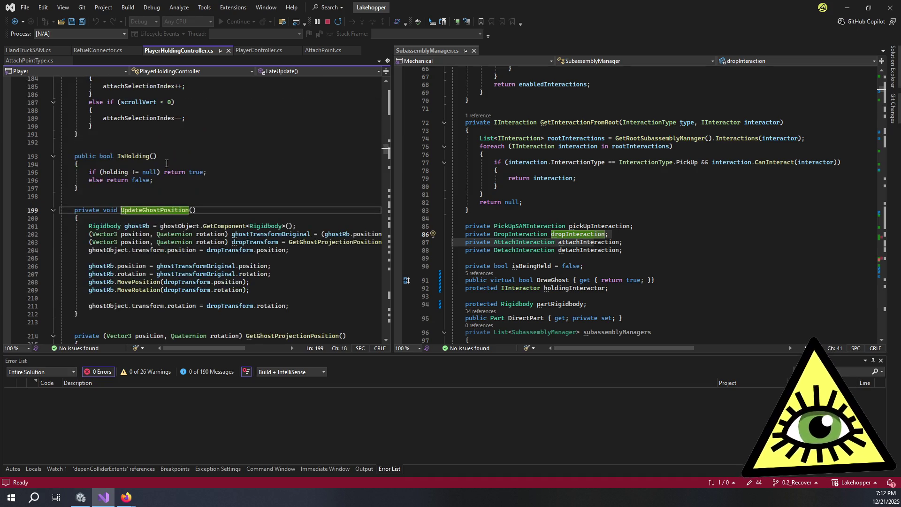
{"action": "scroll", "coordinate": [244, 221], "scroll_direction": "right", "scroll_amount": 1}
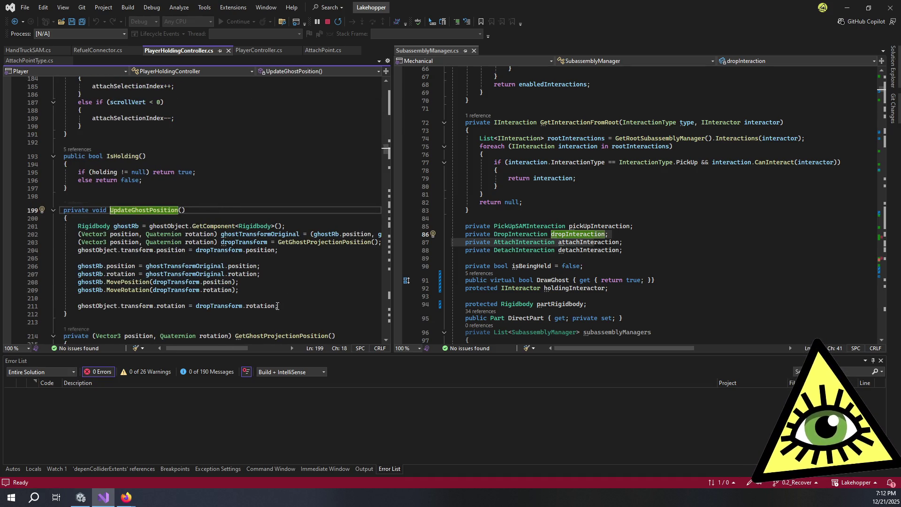
{"action": "scroll", "coordinate": [277, 305], "scroll_direction": "down", "scroll_amount": 2}
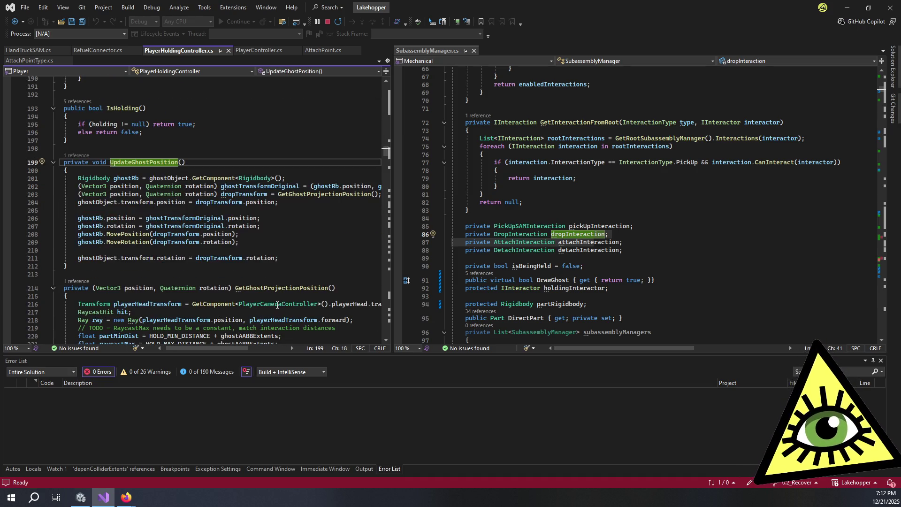
{"action": "left_click", "coordinate": [281, 265]}
{"action": "scroll", "coordinate": [279, 251], "scroll_direction": "right", "scroll_amount": 1}
{"action": "double_click", "coordinate": [309, 193]}
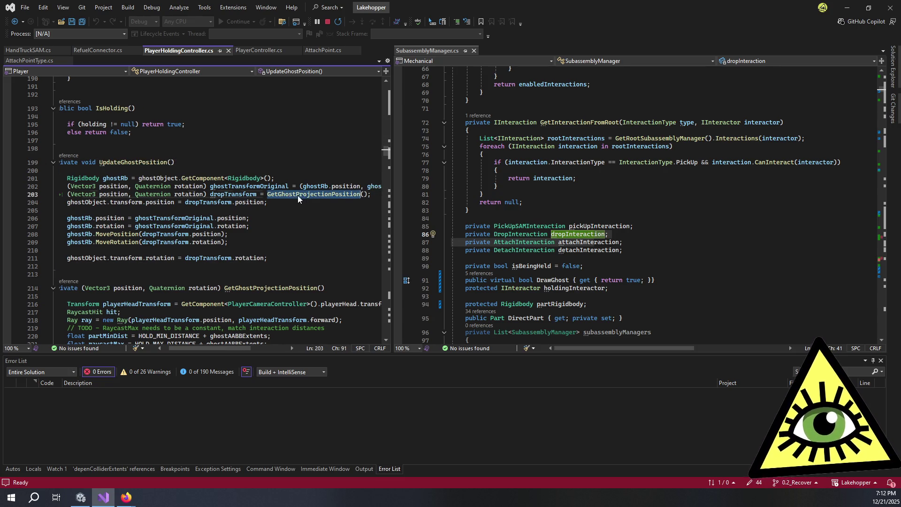
Read through GetGhostProjectionPosition, inspecting the GetPoint call and every use of snapTestPoint
{"action": "scroll", "coordinate": [248, 288], "scroll_direction": "down", "scroll_amount": 1}
{"action": "scroll", "coordinate": [248, 266], "scroll_direction": "down", "scroll_amount": 3}
{"action": "scroll", "coordinate": [248, 265], "scroll_direction": "left", "scroll_amount": 1}
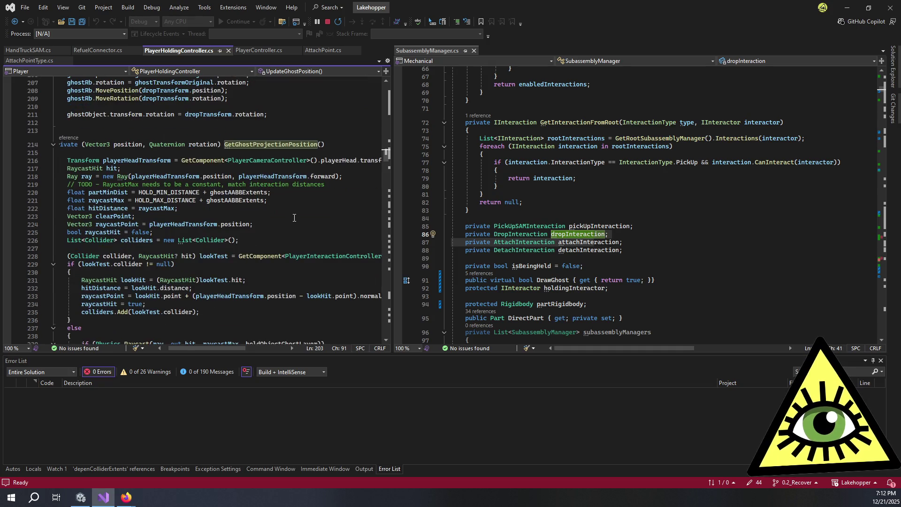
{"action": "scroll", "coordinate": [291, 226], "scroll_direction": "down", "scroll_amount": 3}
{"action": "scroll", "coordinate": [265, 242], "scroll_direction": "down", "scroll_amount": 4}
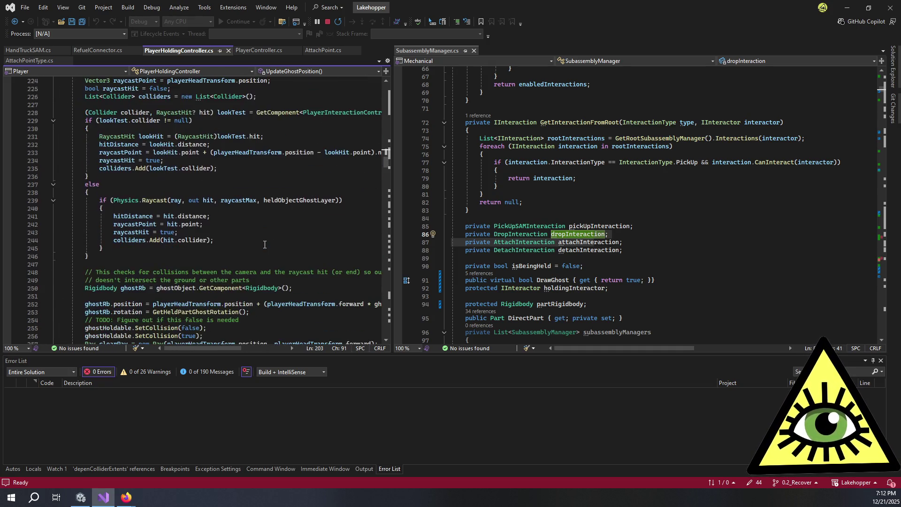
{"action": "scroll", "coordinate": [264, 243], "scroll_direction": "down", "scroll_amount": 3}
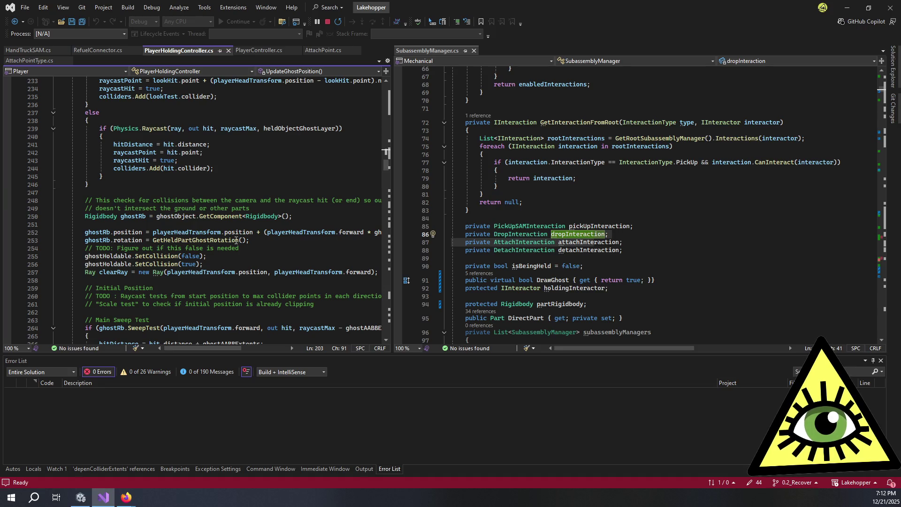
{"action": "scroll", "coordinate": [225, 242], "scroll_direction": "down", "scroll_amount": 3}
{"action": "scroll", "coordinate": [183, 244], "scroll_direction": "down", "scroll_amount": 2}
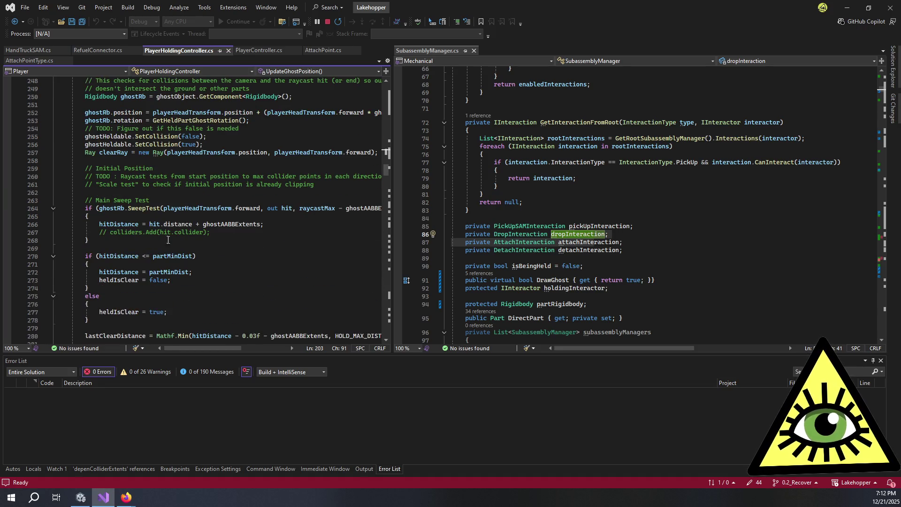
{"action": "scroll", "coordinate": [145, 214], "scroll_direction": "down", "scroll_amount": 5}
{"action": "left_click", "coordinate": [182, 234]}
{"action": "scroll", "coordinate": [224, 237], "scroll_direction": "down", "scroll_amount": 4}
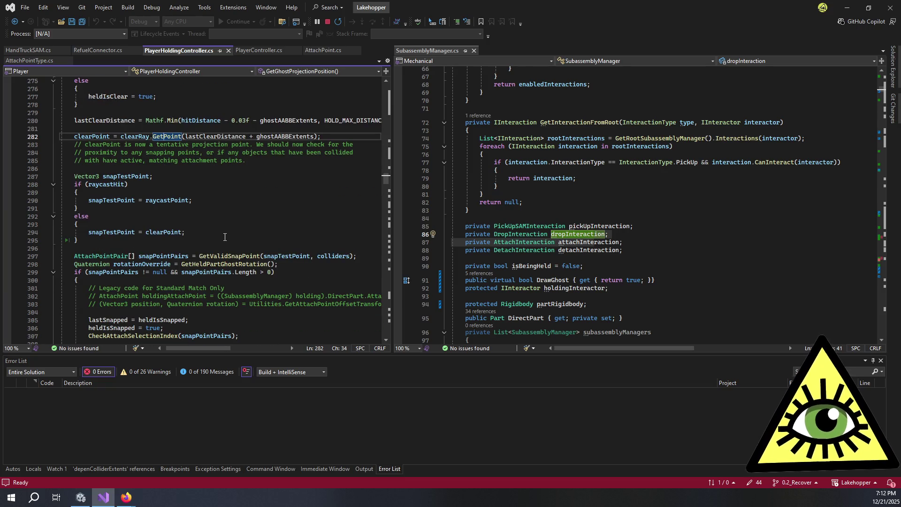
{"action": "double_click", "coordinate": [129, 201]}
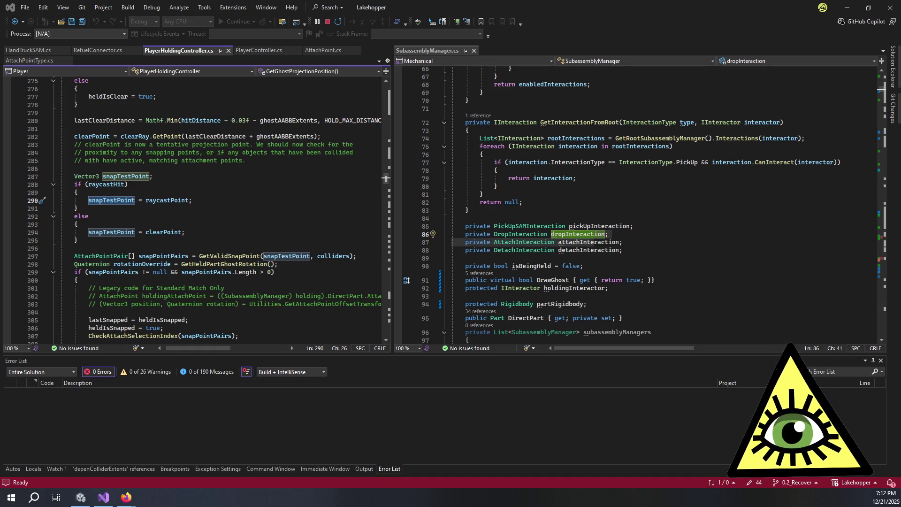
{"action": "left_click", "coordinate": [194, 240]}
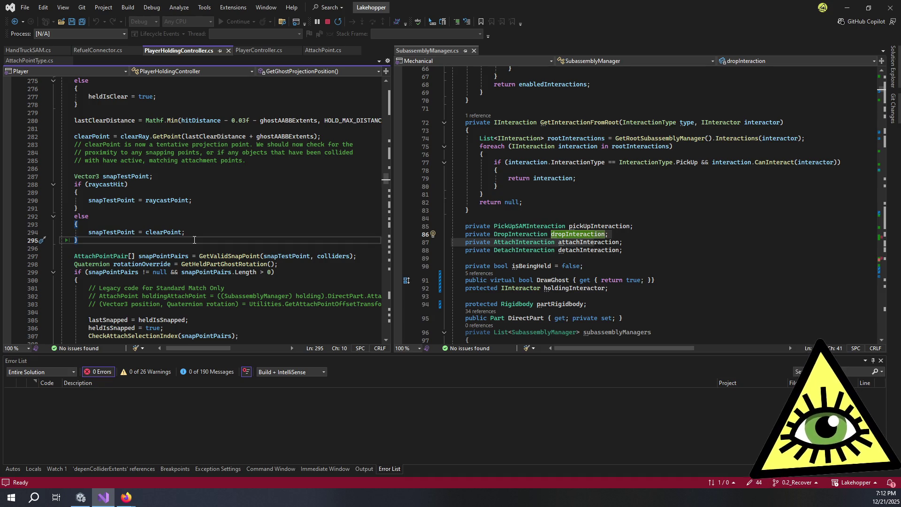
Select the GetValidSnapPoint call on line 297 and widen the PlayerHoldingController pane
{"action": "double_click", "coordinate": [224, 256]}
{"action": "scroll", "coordinate": [225, 244], "scroll_direction": "down", "scroll_amount": 1}
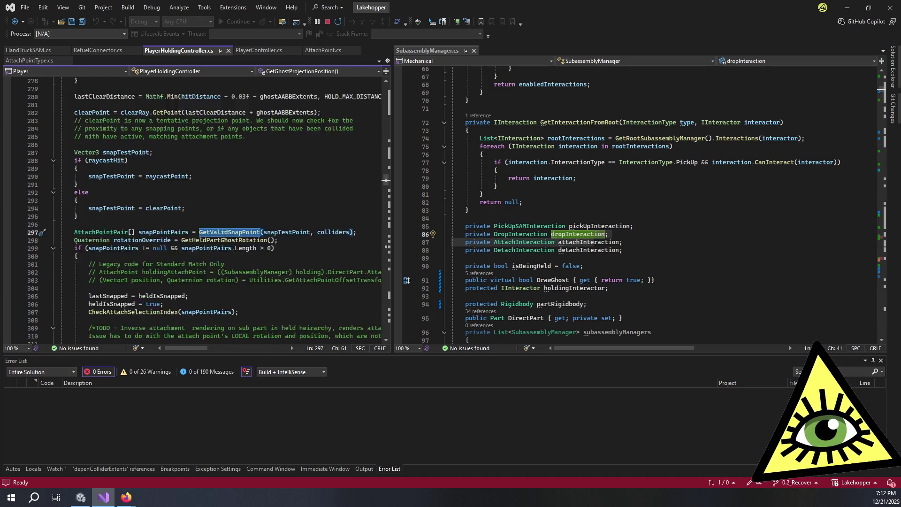
{"action": "scroll", "coordinate": [224, 235], "scroll_direction": "down", "scroll_amount": 2}
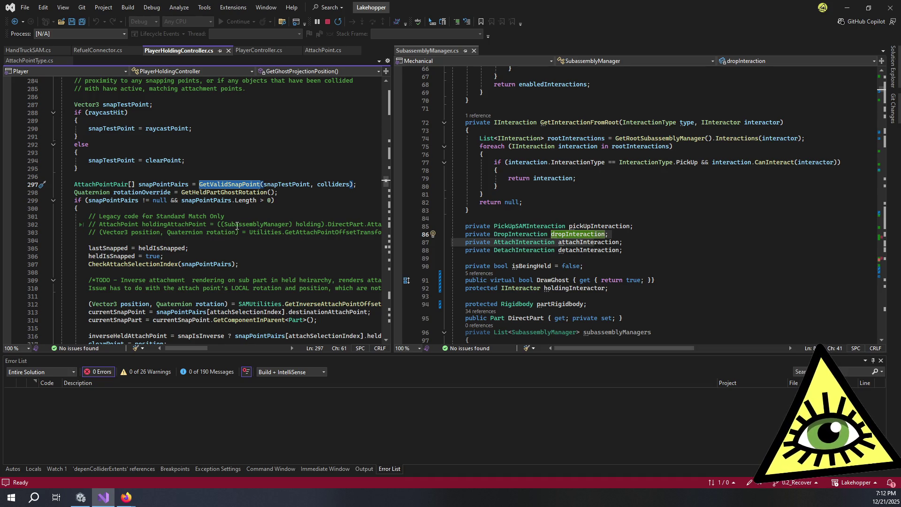
{"action": "scroll", "coordinate": [237, 226], "scroll_direction": "down", "scroll_amount": 2}
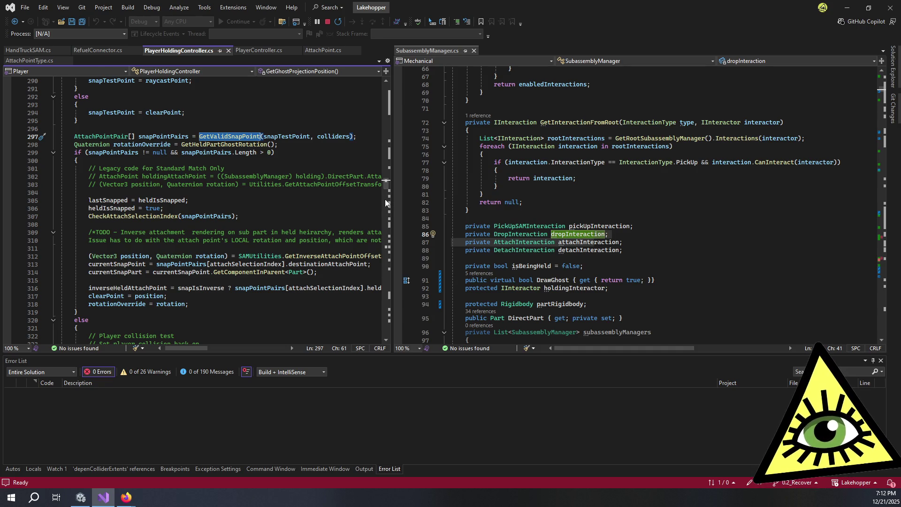
{"action": "mouse_move", "coordinate": [392, 203]}
{"action": "left_mouse_down"}
{"action": "mouse_move", "coordinate": [538, 205]}
{"action": "mouse_move", "coordinate": [518, 205]}
{"action": "left_mouse_up"}
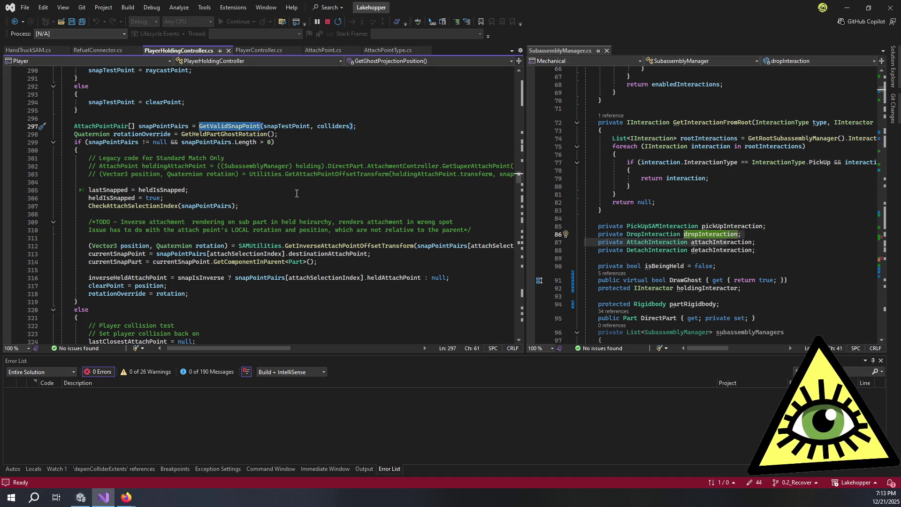
Delete the inverse attachment TODO comment in the snap branch
{"action": "scroll", "coordinate": [287, 192], "scroll_direction": "right", "scroll_amount": 2}
{"action": "scroll", "coordinate": [285, 191], "scroll_direction": "left", "scroll_amount": 3}
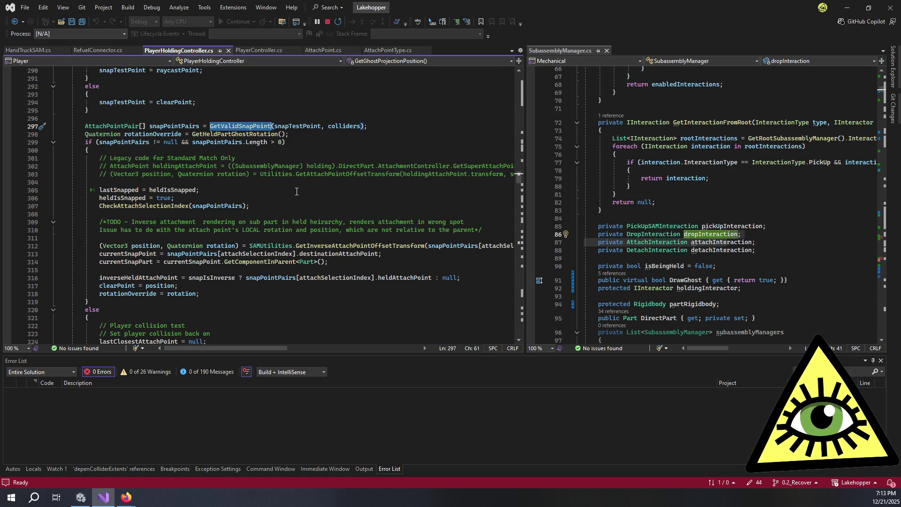
{"action": "mouse_move", "coordinate": [488, 230]}
{"action": "left_mouse_down"}
{"action": "mouse_move", "coordinate": [60, 230]}
{"action": "mouse_move", "coordinate": [1, 211]}
{"action": "left_mouse_up"}
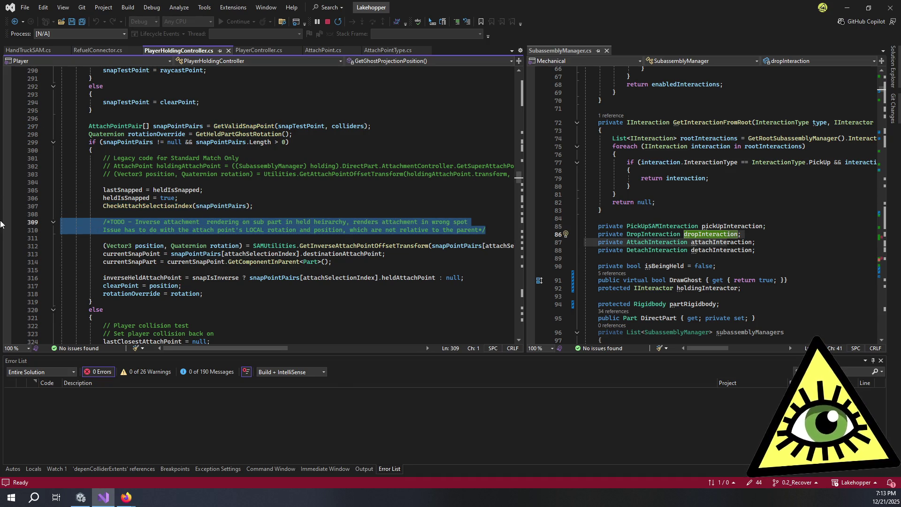
{"action": "key", "text": "BackSpace"}
{"action": "key", "text": "BackSpace"}
{"action": "key", "text": "BackSpace"}
Remove the three legacy code comment lines and the blank line after the opening brace
{"action": "left_click", "coordinate": [127, 182]}
{"action": "scroll", "coordinate": [358, 193], "scroll_direction": "right", "scroll_amount": 1}
{"action": "scroll", "coordinate": [358, 192], "scroll_direction": "right", "scroll_amount": 4}
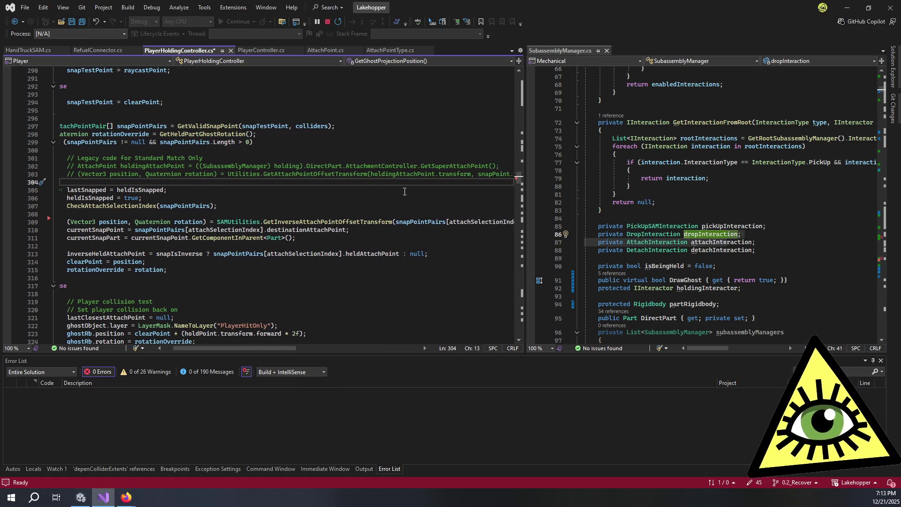
{"action": "scroll", "coordinate": [471, 184], "scroll_direction": "left", "scroll_amount": 5}
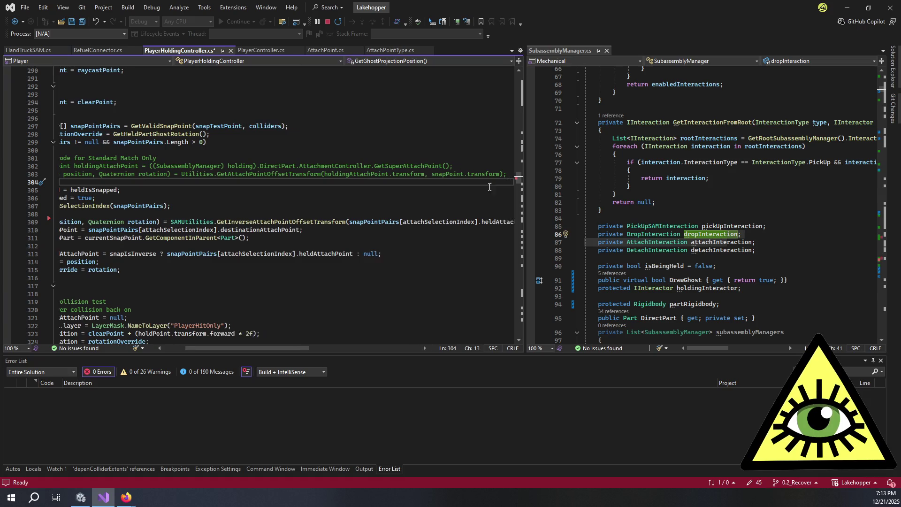
{"action": "mouse_move", "coordinate": [469, 176]}
{"action": "left_mouse_down"}
{"action": "mouse_move", "coordinate": [19, 167]}
{"action": "mouse_move", "coordinate": [6, 158]}
{"action": "left_mouse_up"}
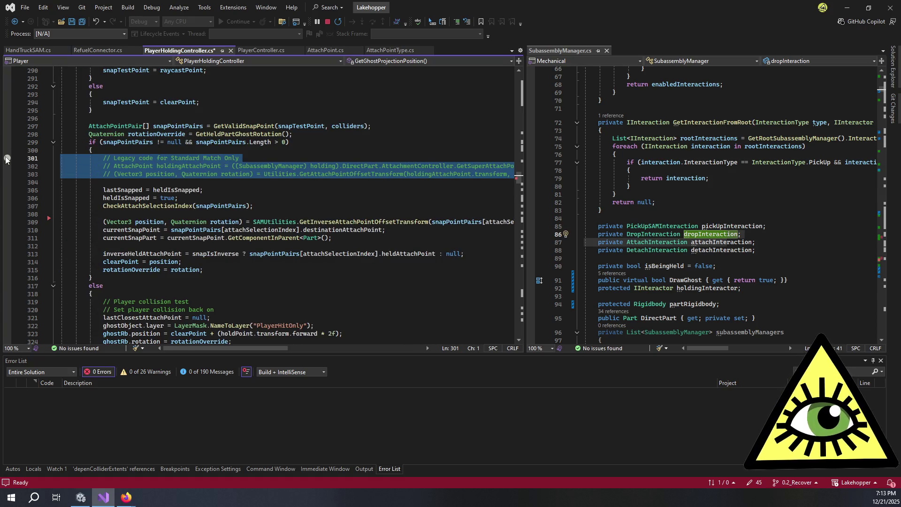
{"action": "key", "text": "BackSpace"}
{"action": "key", "text": "BackSpace"}
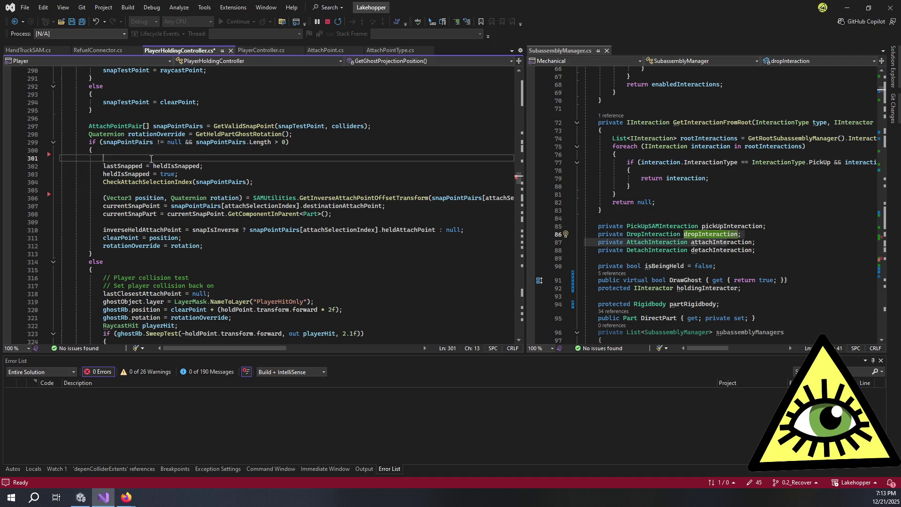
{"action": "key", "text": "Delete"}
Review heldIsSnapped on line 301 and line 311, ending on the CheckAttachSelectionIndex call
{"action": "left_click", "coordinate": [156, 158]}
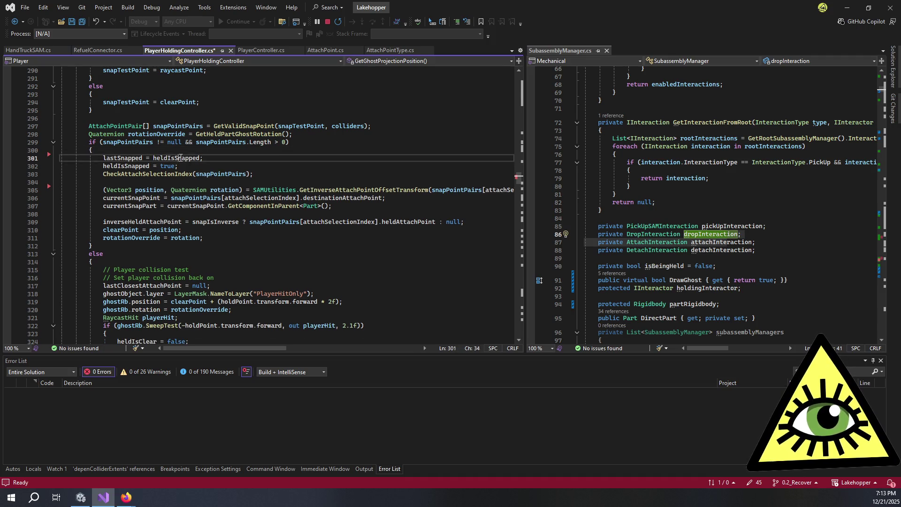
{"action": "left_click", "coordinate": [227, 158]}
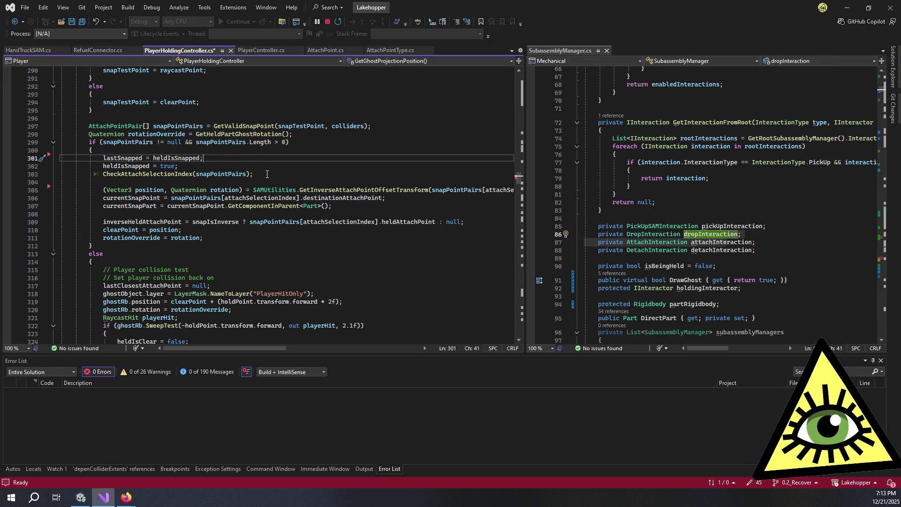
{"action": "left_click", "coordinate": [224, 235]}
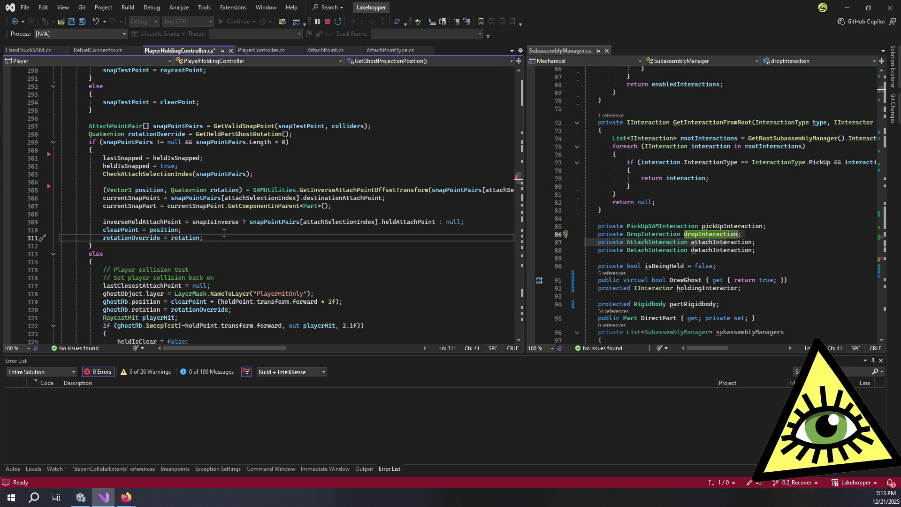
{"action": "scroll", "coordinate": [224, 233], "scroll_direction": "down", "scroll_amount": 4}
{"action": "scroll", "coordinate": [228, 216], "scroll_direction": "up", "scroll_amount": 2}
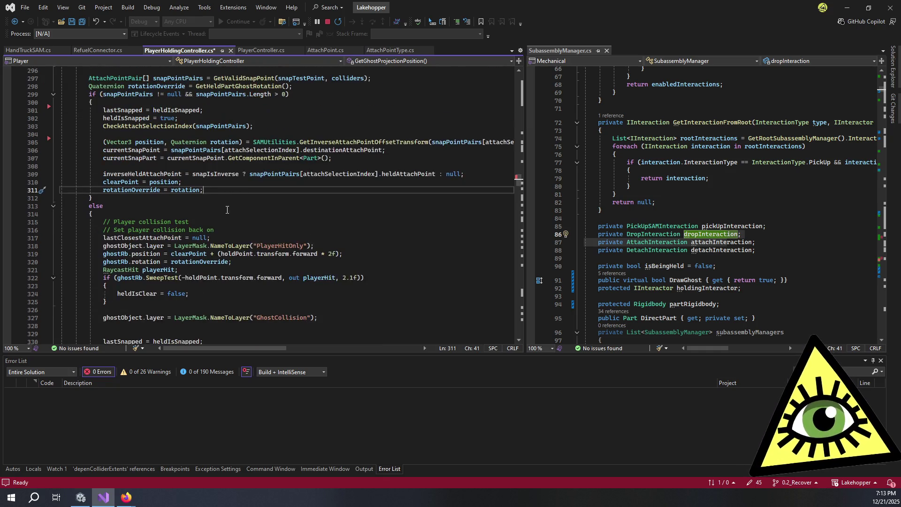
{"action": "scroll", "coordinate": [226, 192], "scroll_direction": "down", "scroll_amount": 11}
{"action": "scroll", "coordinate": [225, 191], "scroll_direction": "up", "scroll_amount": 12}
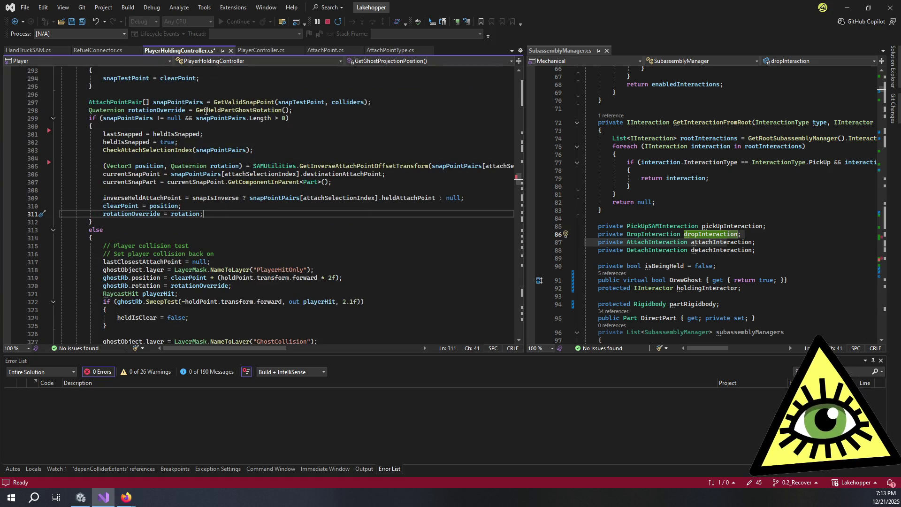
{"action": "scroll", "coordinate": [260, 175], "scroll_direction": "right", "scroll_amount": 3}
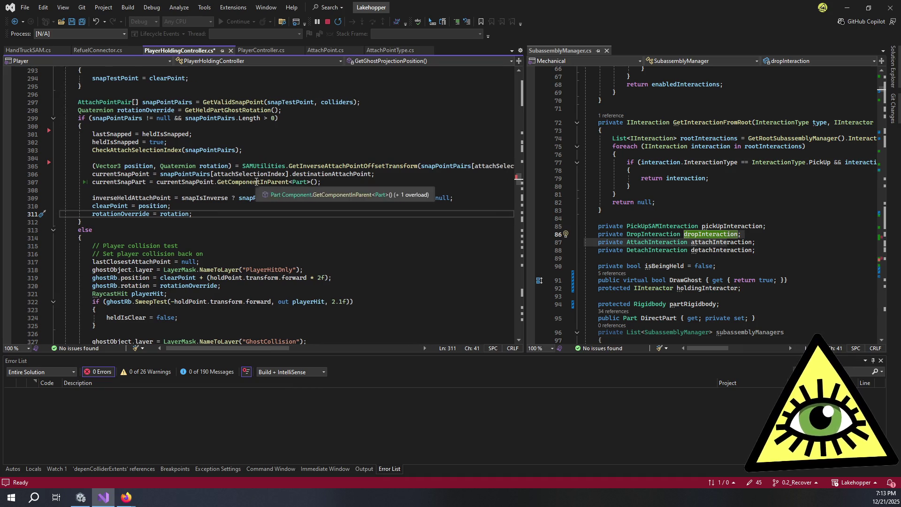
{"action": "scroll", "coordinate": [273, 201], "scroll_direction": "left", "scroll_amount": 3}
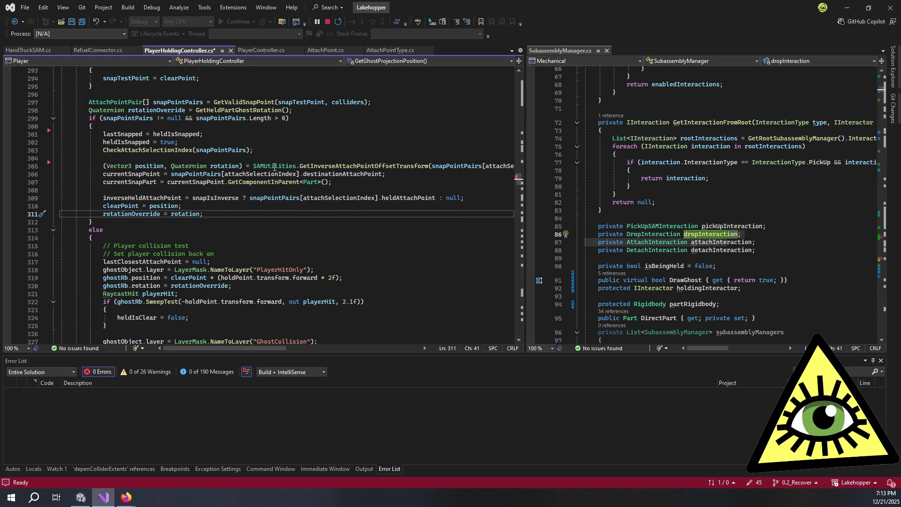
{"action": "left_click", "coordinate": [197, 149]}
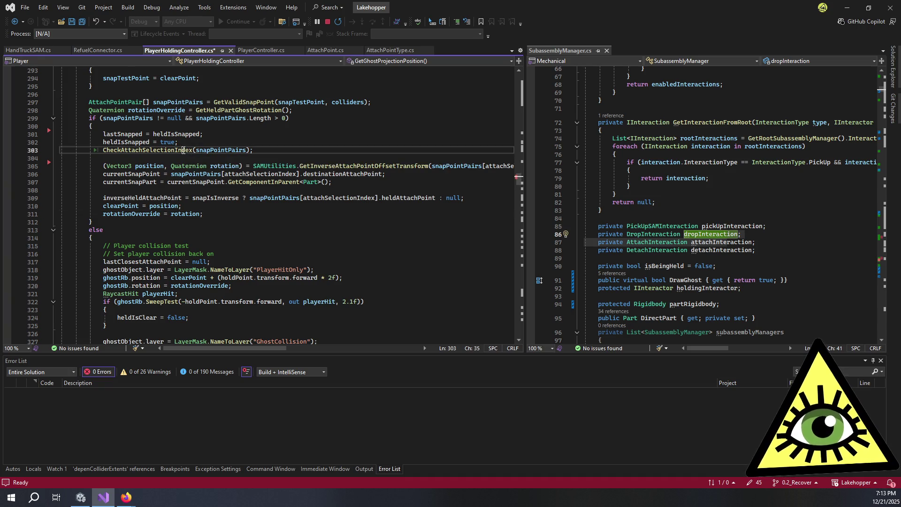
Jump to the CheckAttachSelectionIndex definition with F12 and scroll through it
{"action": "key", "text": "F12"}
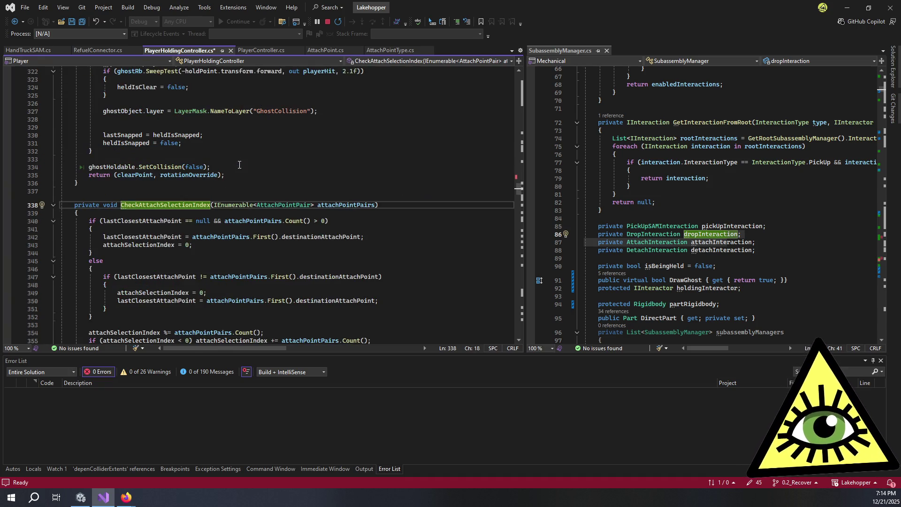
{"action": "scroll", "coordinate": [239, 164], "scroll_direction": "down", "scroll_amount": 2}
{"action": "scroll", "coordinate": [239, 164], "scroll_direction": "down", "scroll_amount": 20}
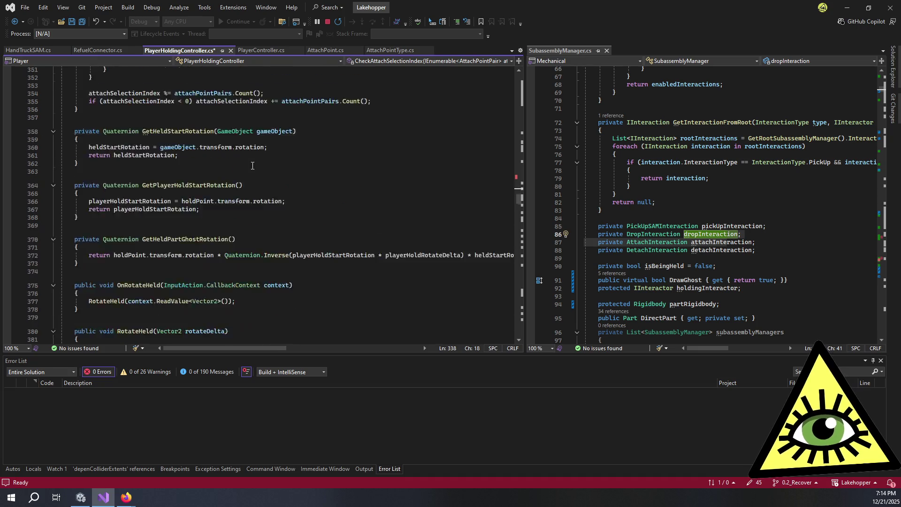
{"action": "scroll", "coordinate": [363, 257], "scroll_direction": "down", "scroll_amount": 20}
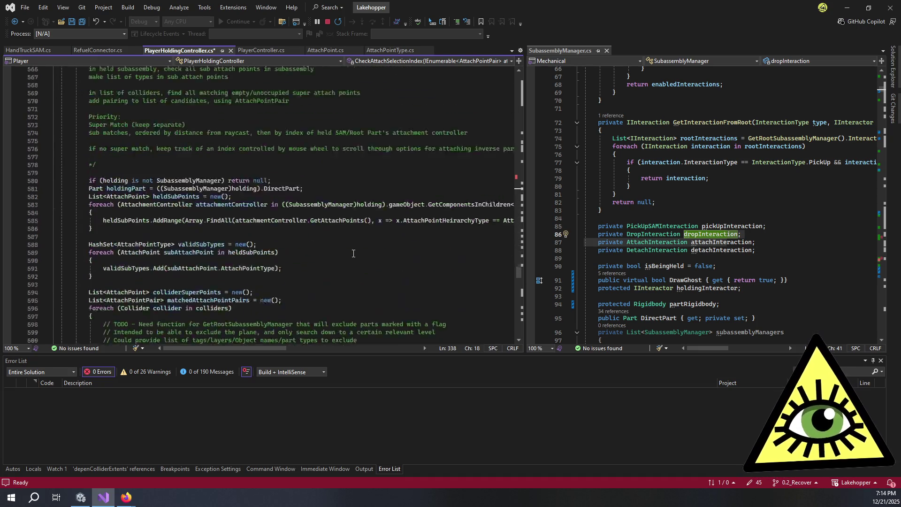
{"action": "scroll", "coordinate": [342, 241], "scroll_direction": "down", "scroll_amount": 20}
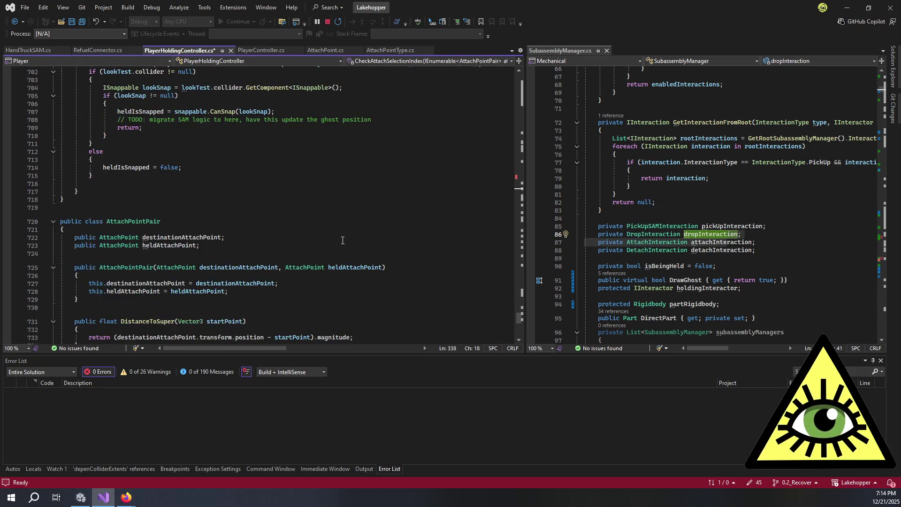
{"action": "scroll", "coordinate": [343, 240], "scroll_direction": "up", "scroll_amount": 20}
{"action": "scroll", "coordinate": [343, 240], "scroll_direction": "up", "scroll_amount": 20}
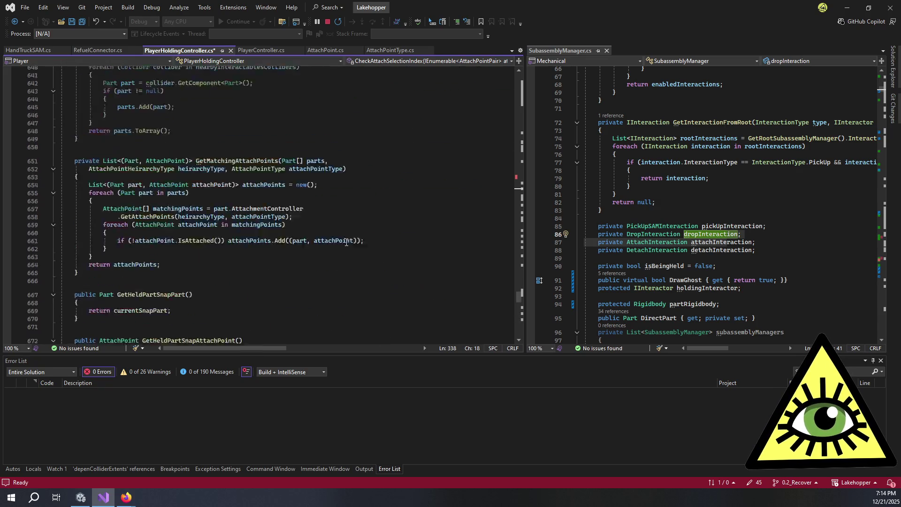
{"action": "scroll", "coordinate": [347, 244], "scroll_direction": "up", "scroll_amount": 20}
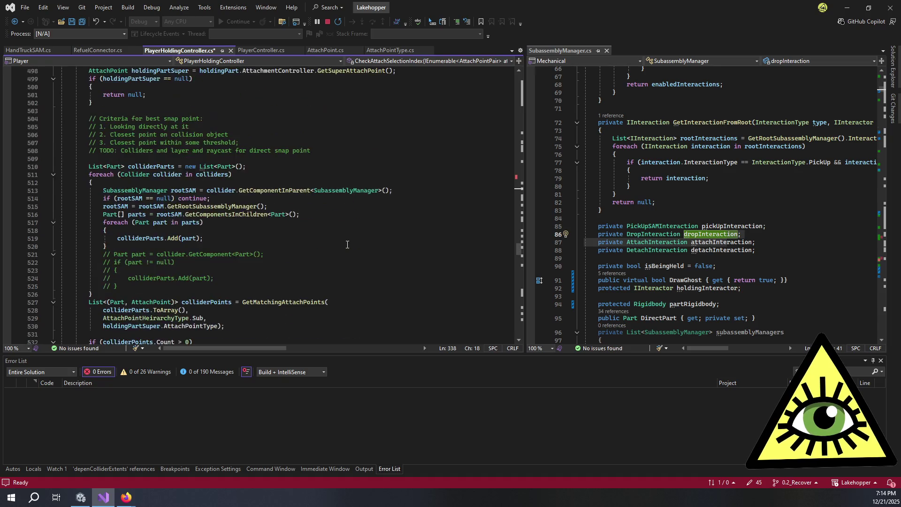
{"action": "scroll", "coordinate": [347, 243], "scroll_direction": "up", "scroll_amount": 20}
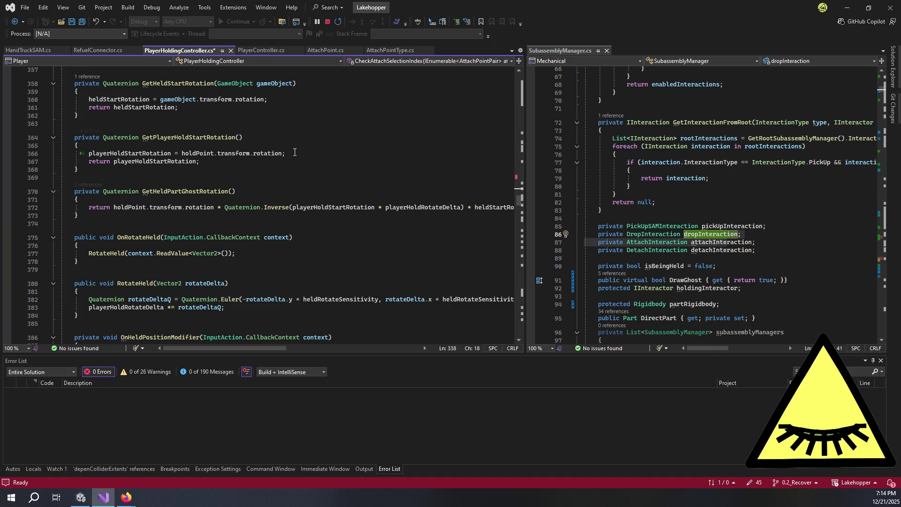
Switch to PlayerController.cs and inspect the playerHoldingController field on line 440
{"action": "key", "text": "Escape"}
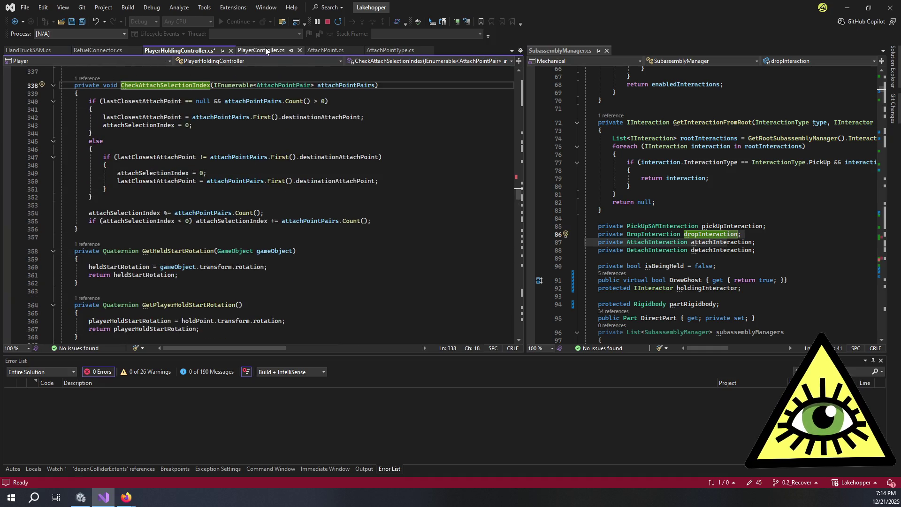
{"action": "left_click", "coordinate": [263, 50]}
{"action": "left_click", "coordinate": [182, 238]}
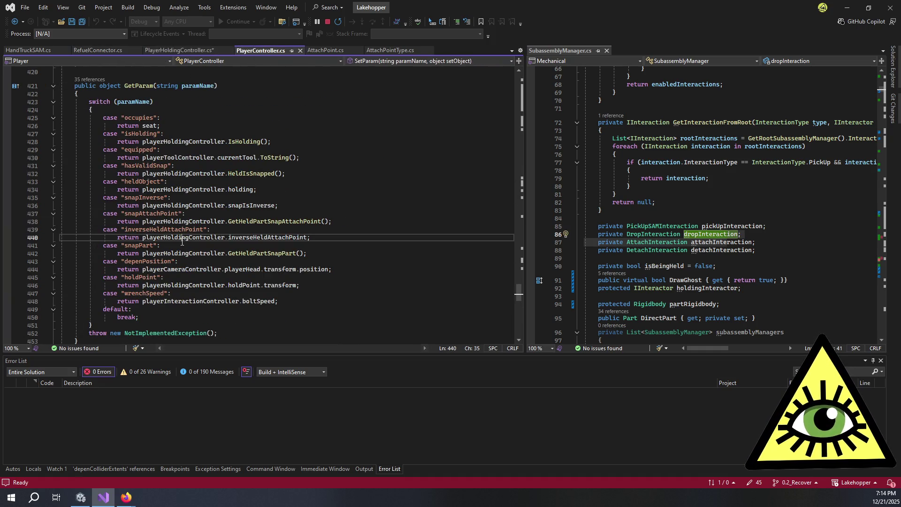
Follow HeldIsSnapped() on line 432 to its definition, then find all heldIsSnapped references
{"action": "left_click", "coordinate": [242, 174]}
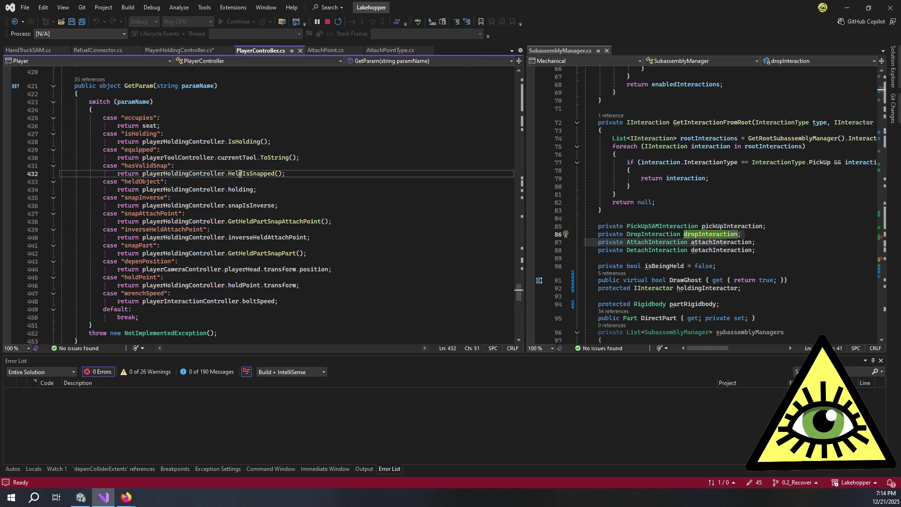
{"action": "key", "text": "F12"}
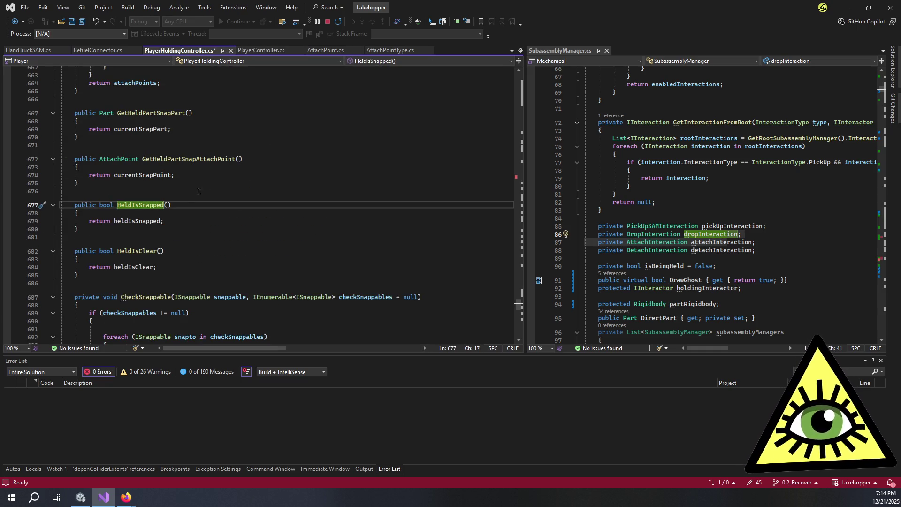
{"action": "double_click", "coordinate": [137, 220]}
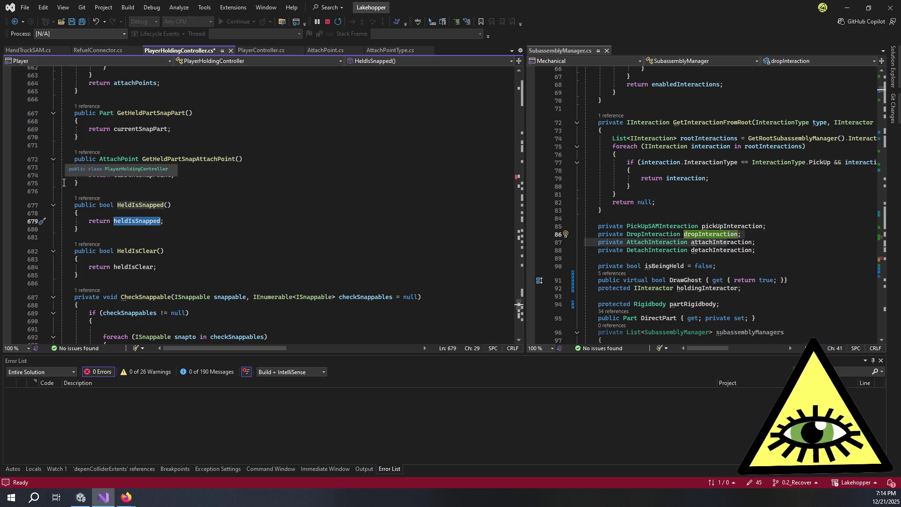
{"action": "key", "text": "shift+F12"}
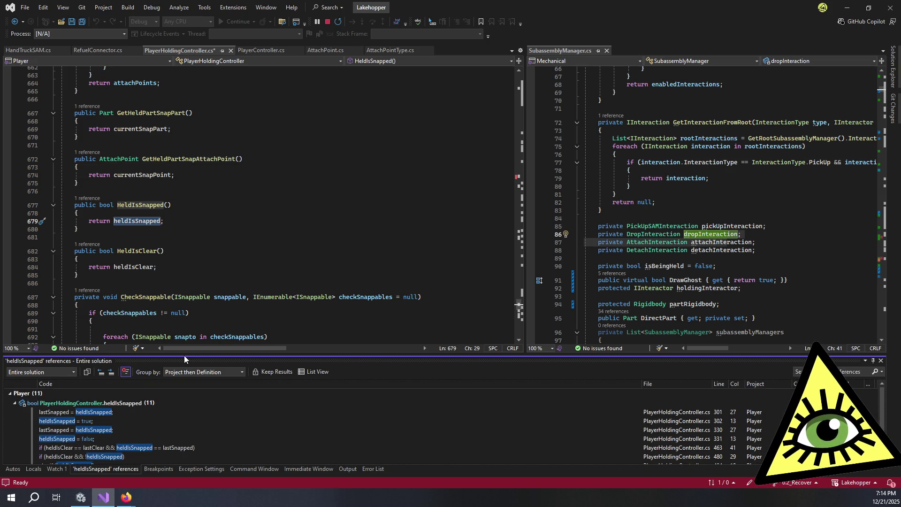
Enlarge the references list, open the line 696 assignment, and highlight all checkSnappables uses
{"action": "left_click_drag", "start_coordinate": [184, 356], "coordinate": [183, 332]}
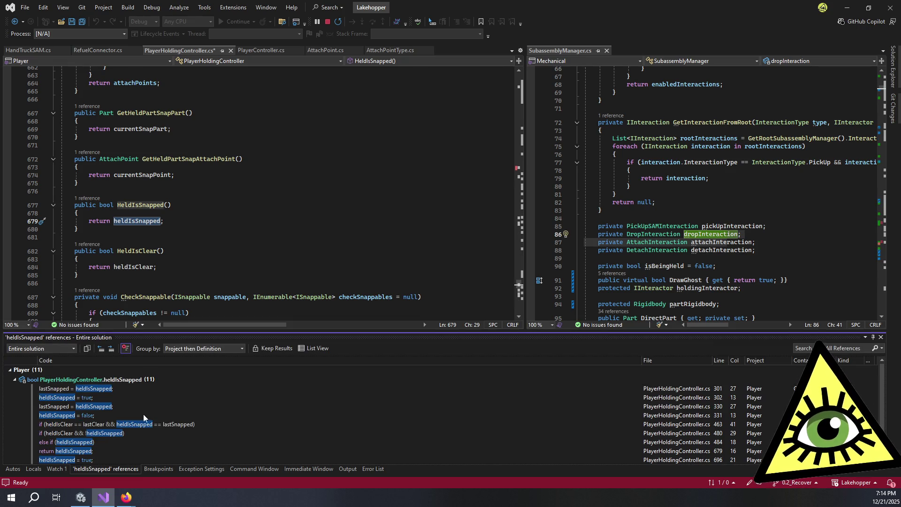
{"action": "scroll", "coordinate": [143, 415], "scroll_direction": "down", "scroll_amount": 1}
{"action": "left_click", "coordinate": [105, 440]}
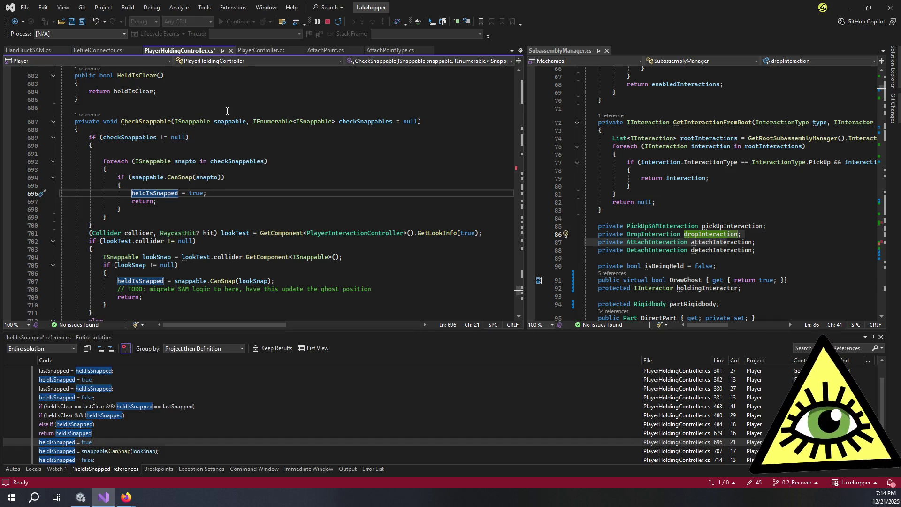
{"action": "double_click", "coordinate": [212, 162]}
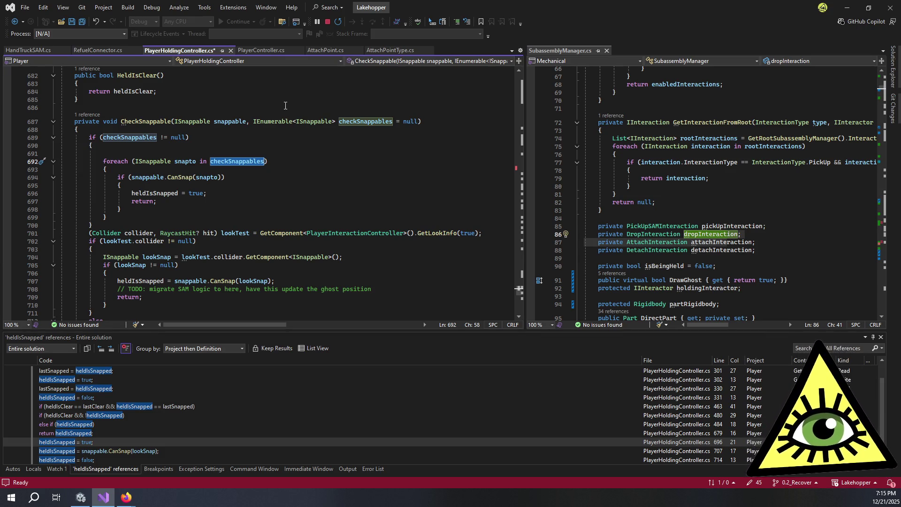
{"action": "scroll", "coordinate": [285, 105], "scroll_direction": "up", "scroll_amount": 3}
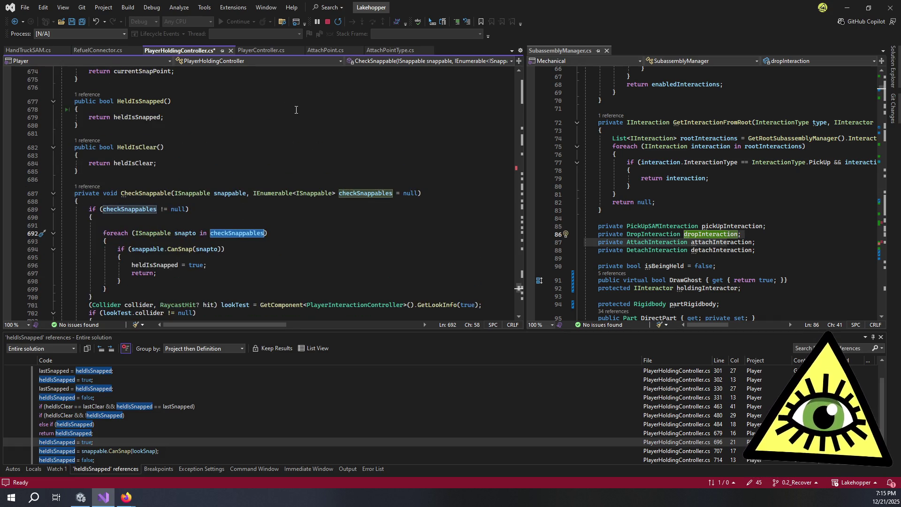
{"action": "scroll", "coordinate": [304, 106], "scroll_direction": "down", "scroll_amount": 5}
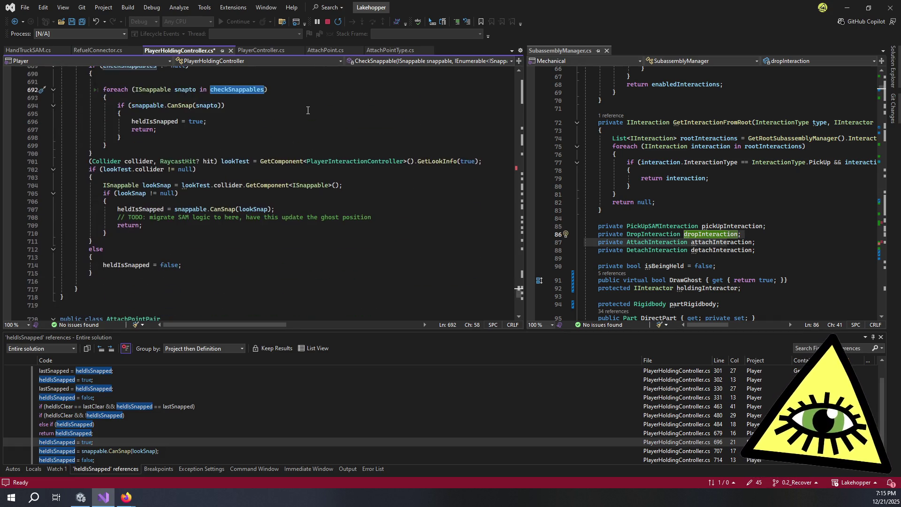
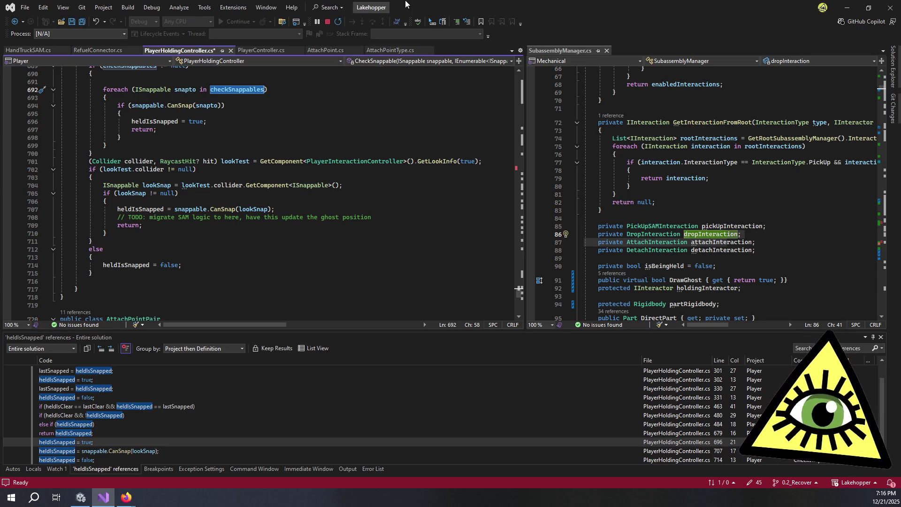
Scroll PlayerHoldingController.cs back up to GetMatchingAttachPoints, then return to the running Unity game
{"action": "scroll", "coordinate": [259, 112], "scroll_direction": "up", "scroll_amount": 5}
{"action": "scroll", "coordinate": [263, 113], "scroll_direction": "up", "scroll_amount": 6}
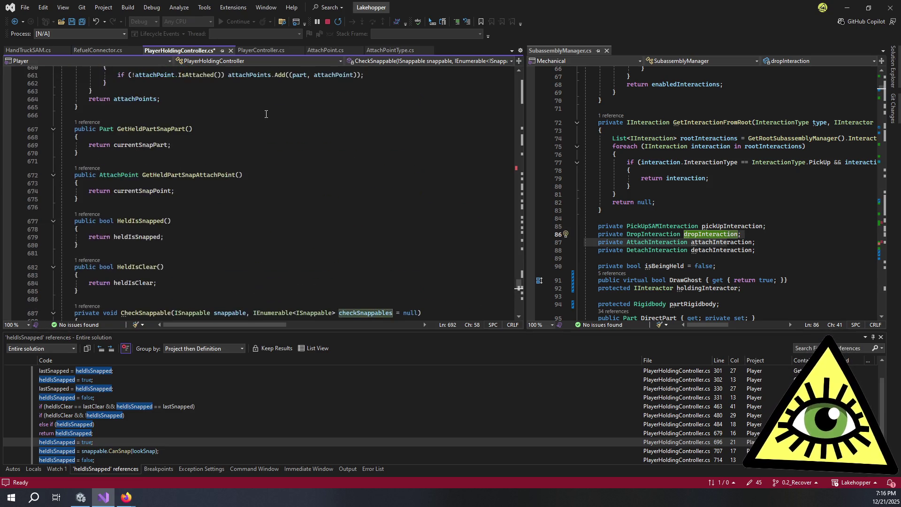
{"action": "scroll", "coordinate": [266, 114], "scroll_direction": "up", "scroll_amount": 7}
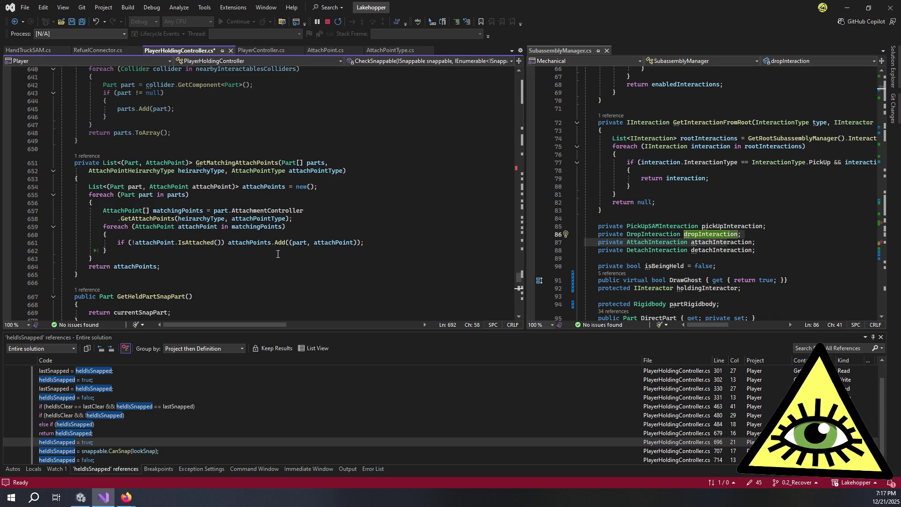
{"action": "left_click", "coordinate": [81, 497]}
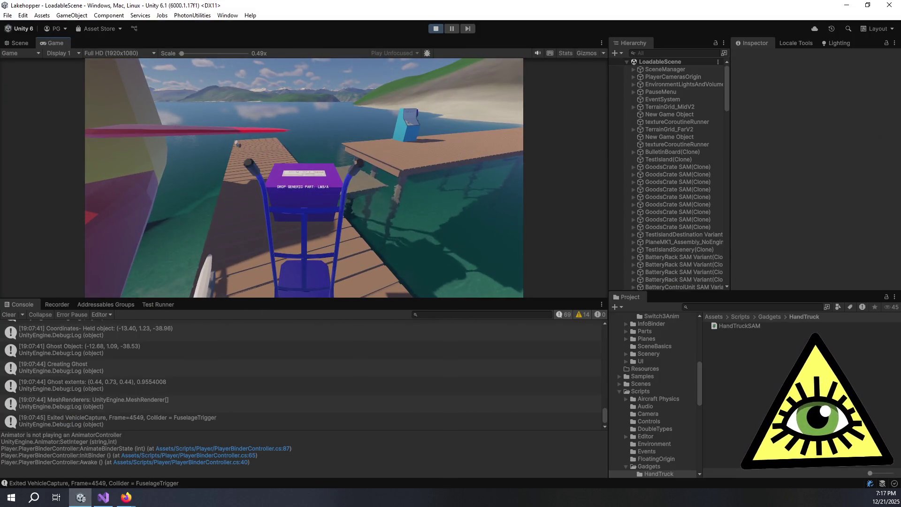
Walk the loaded hand truck along the dock past the red seaplane and set it down
{"action": "key", "text": "w"}
{"action": "key", "text": "w"}
{"action": "key", "text": "w"}
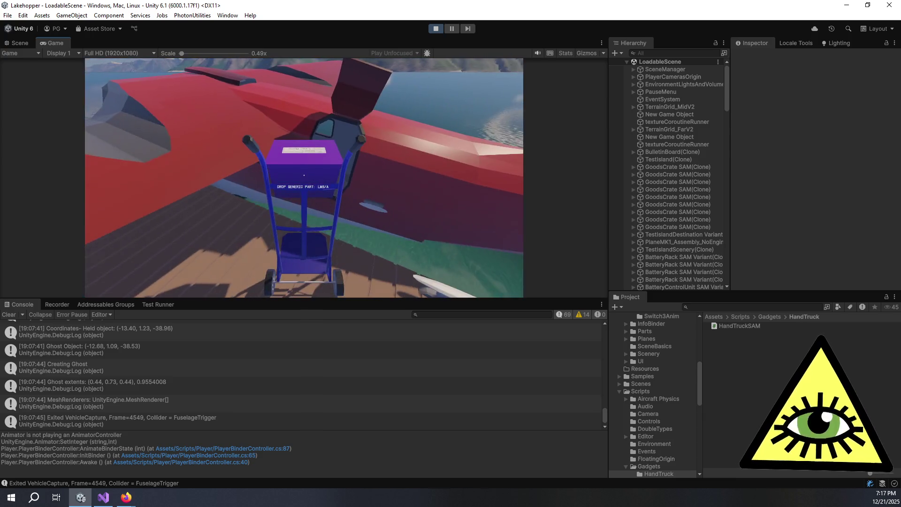
{"action": "key", "text": "w"}
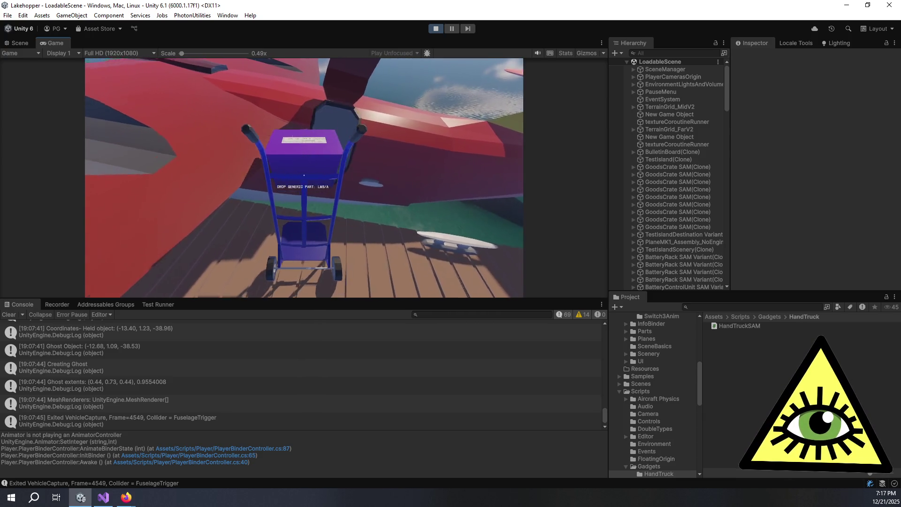
{"action": "key", "text": "w"}
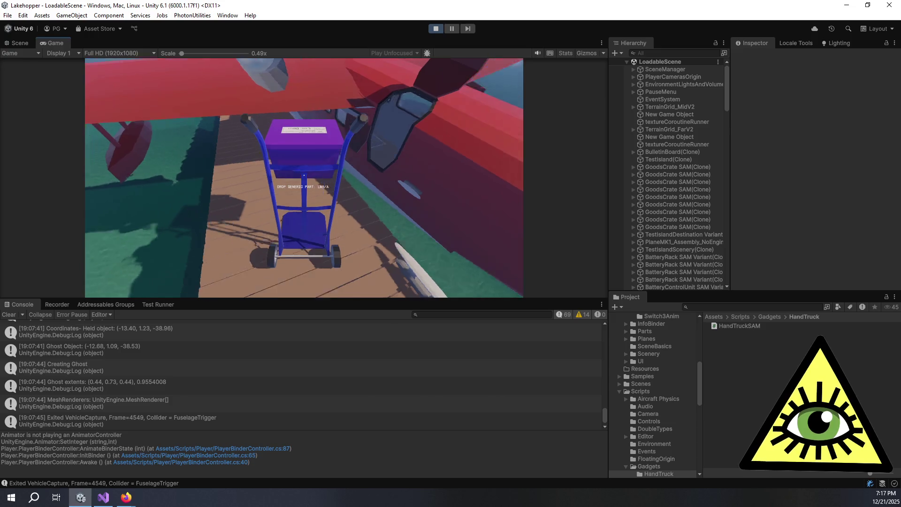
{"action": "key", "text": "w"}
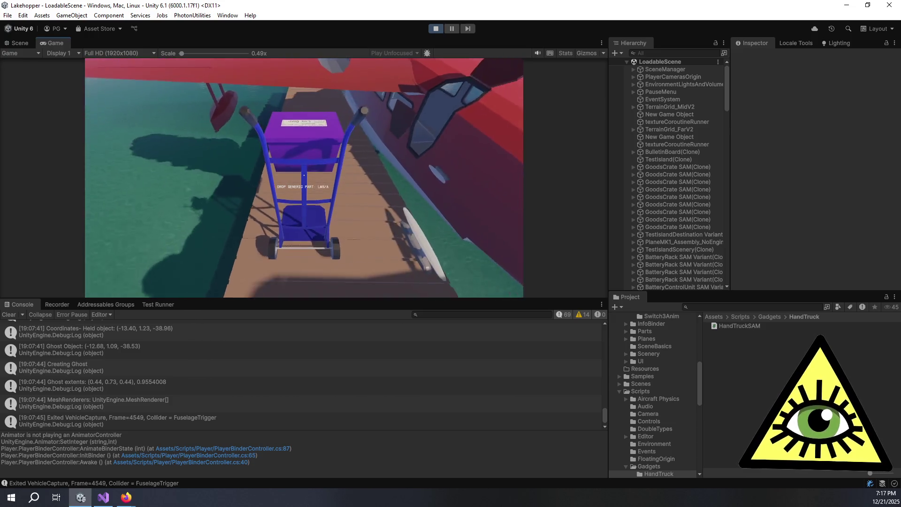
{"action": "left_click", "coordinate": [304, 178]}
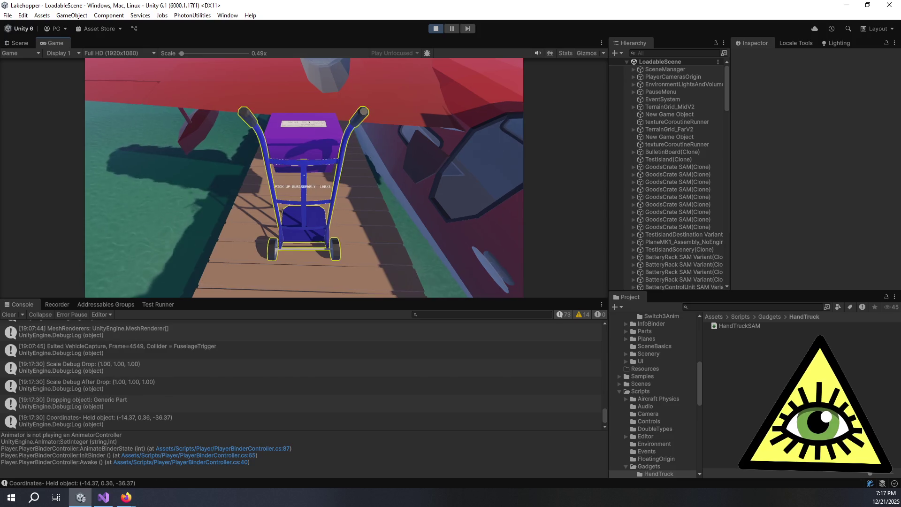
Circle behind the parked hand truck to inspect it, then bring up the Trello card
{"action": "key", "text": "w"}
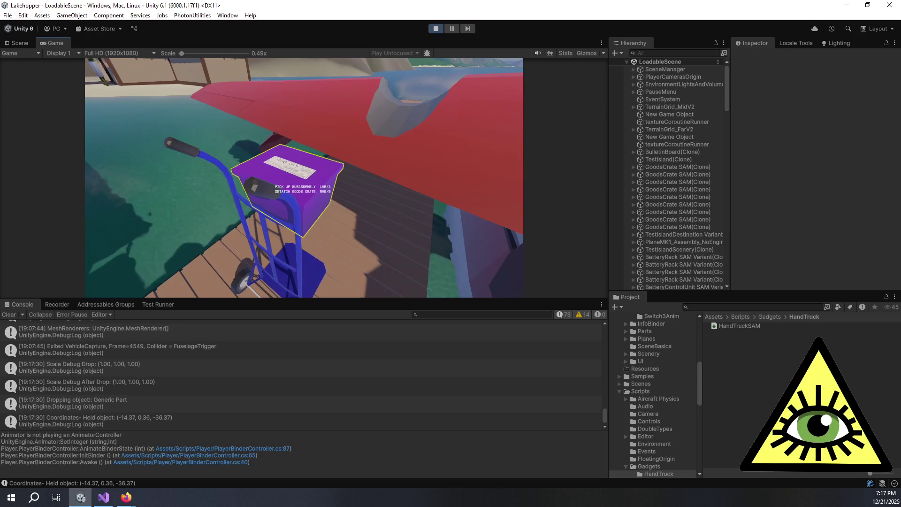
{"action": "key", "text": "a"}
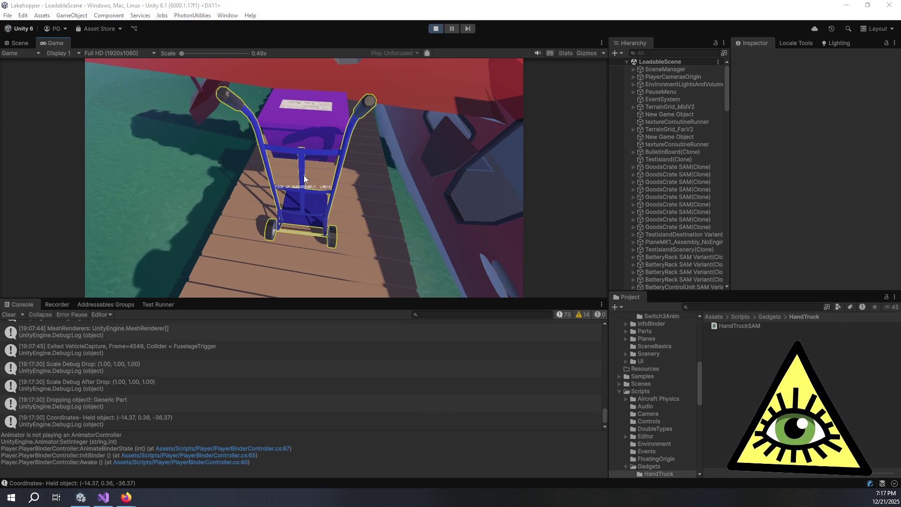
{"action": "key", "text": "alt+Tab"}
Start a bulleted comment on the card with 'When no goost, no attach behaviour'
{"action": "left_click", "coordinate": [644, 241]}
{"action": "scroll", "coordinate": [659, 233], "scroll_direction": "down", "scroll_amount": 4}
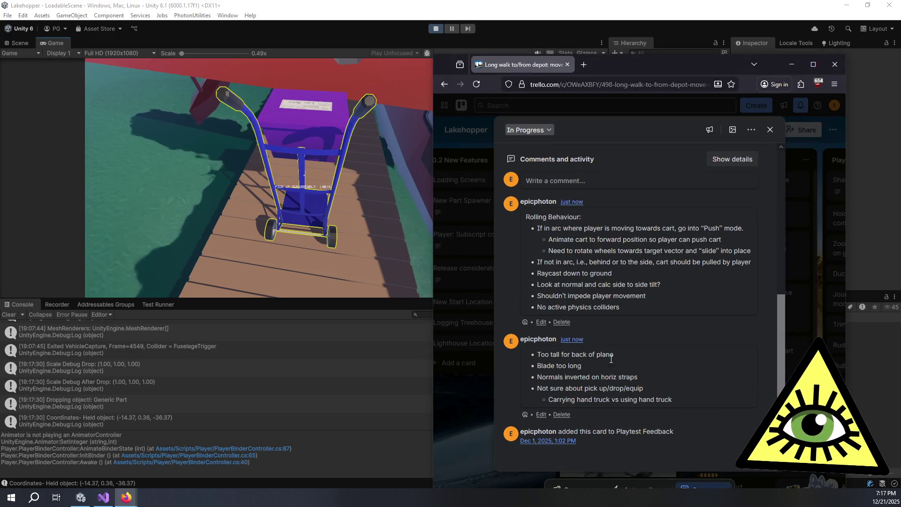
{"action": "scroll", "coordinate": [647, 374], "scroll_direction": "up", "scroll_amount": 2}
{"action": "left_click", "coordinate": [609, 228]}
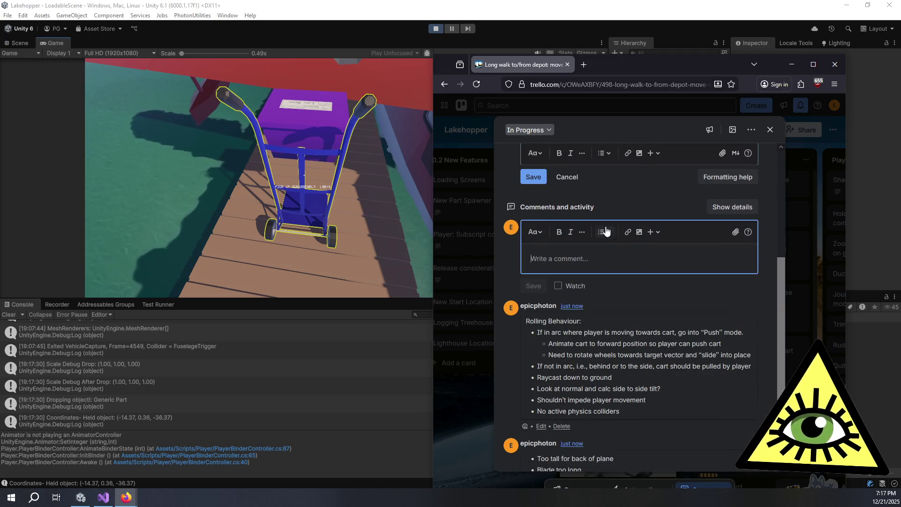
{"action": "scroll", "coordinate": [610, 255], "scroll_direction": "down", "scroll_amount": 1}
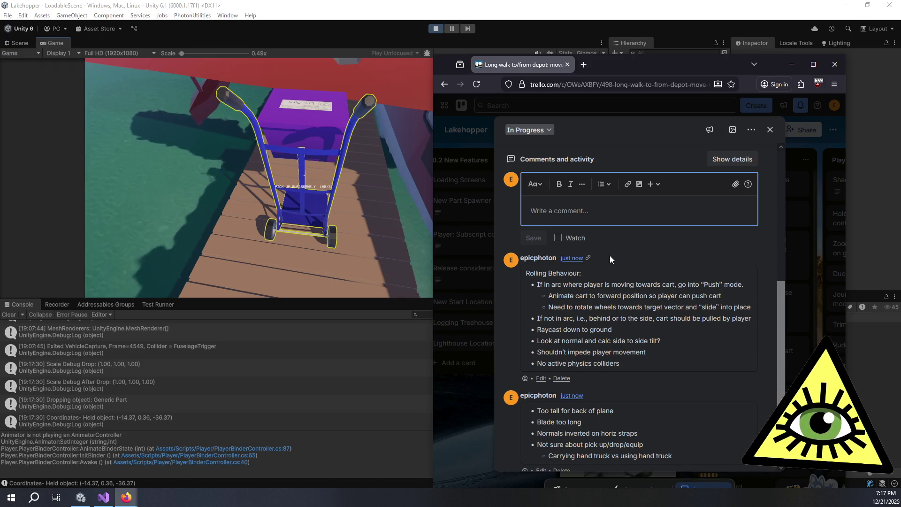
{"action": "type", "text": "When no go"}
{"action": "type", "text": "hos"}
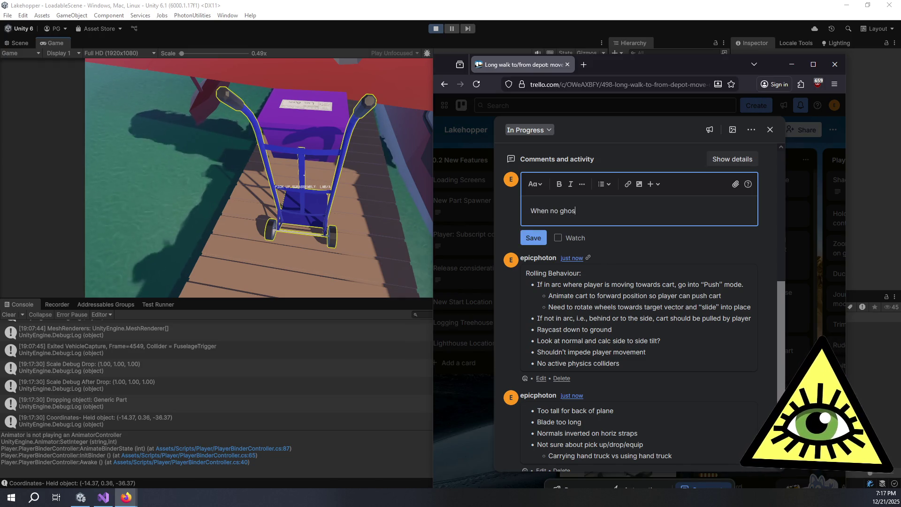
{"action": "type", "text": "t, no attach behaviour"}
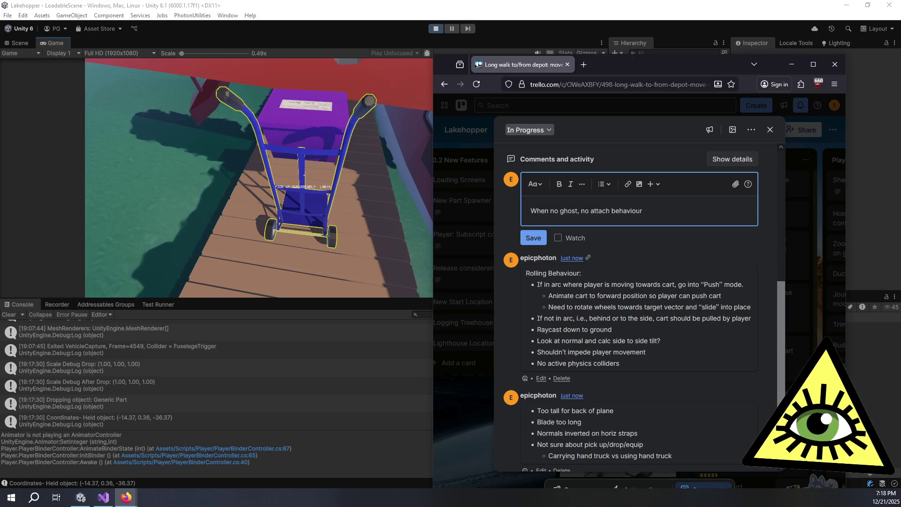
{"action": "left_click", "coordinate": [604, 186]}
{"action": "left_click", "coordinate": [610, 203]}
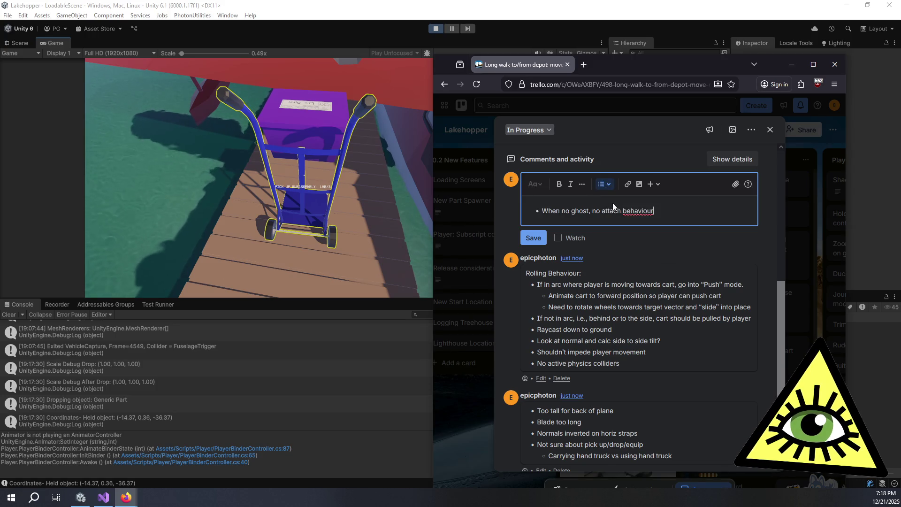
{"action": "key", "text": "Return"}
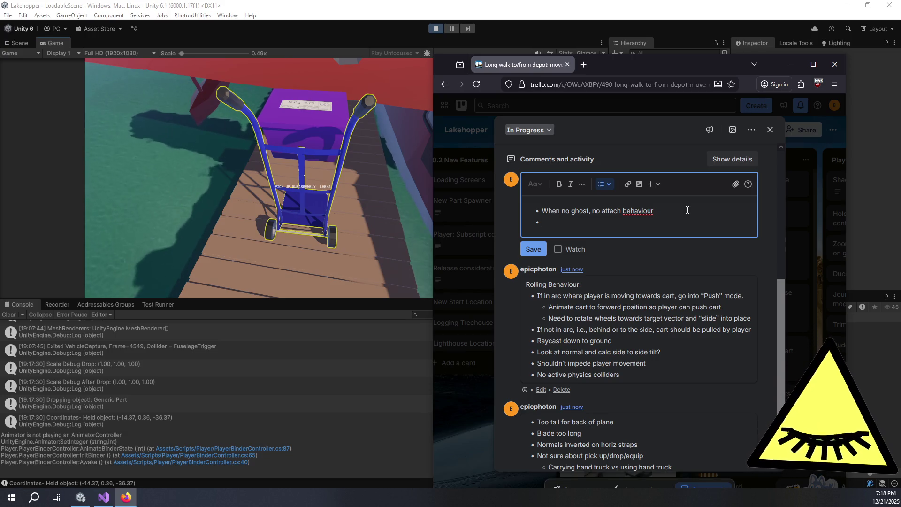
Add bullets 'Add stacked crates behaviour' and 'Animate & rolling behaviour', then post the comment
{"action": "type", "text": "Add "}
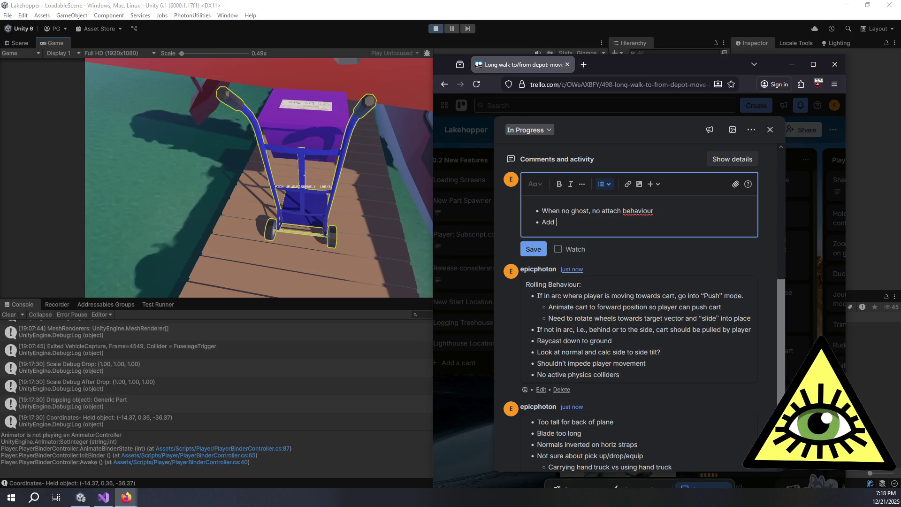
{"action": "type", "text": "stacked crat"}
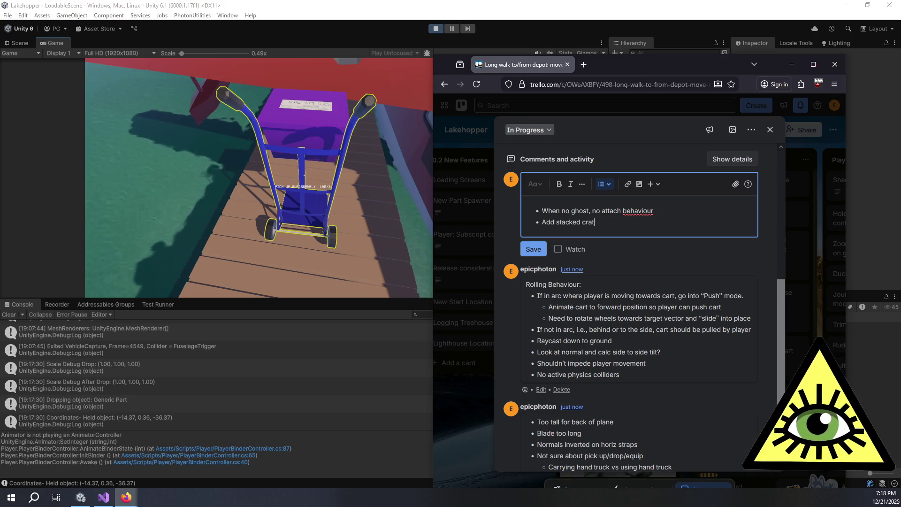
{"action": "type", "text": "es behaviour"}
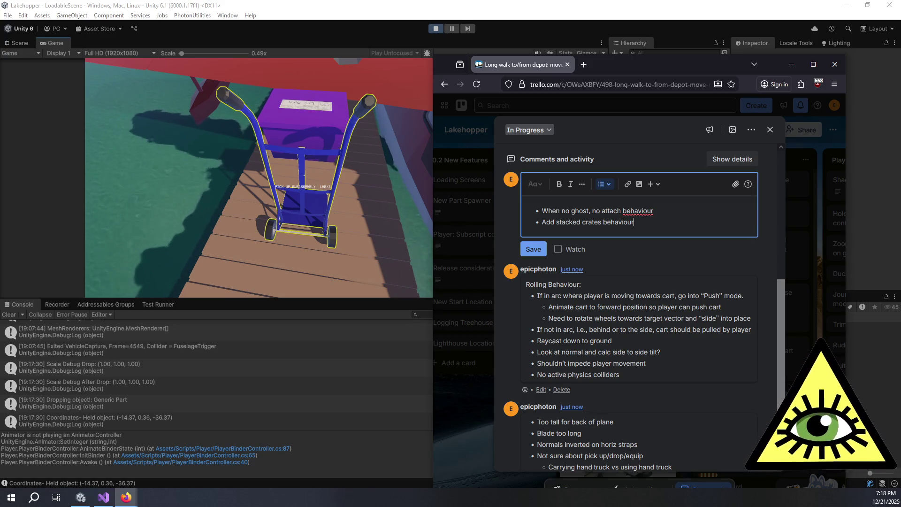
{"action": "key", "text": "Return"}
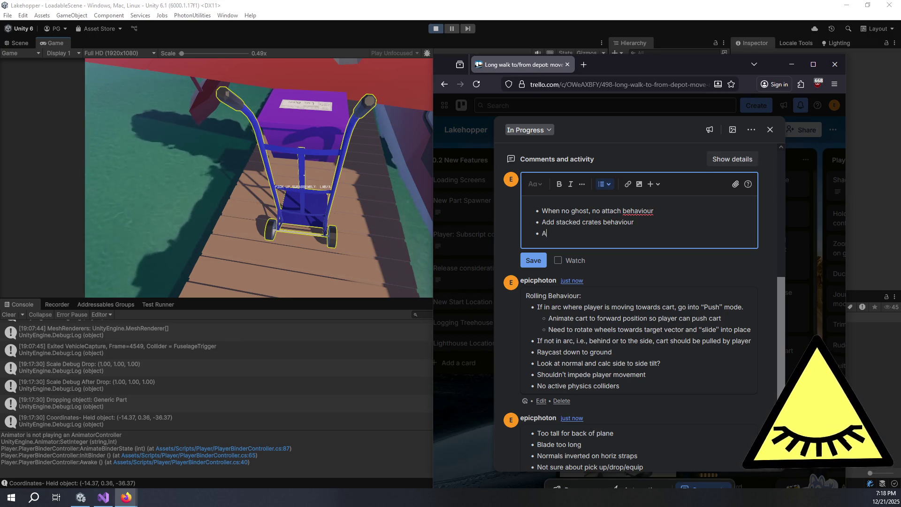
{"action": "type", "text": "Animate"}
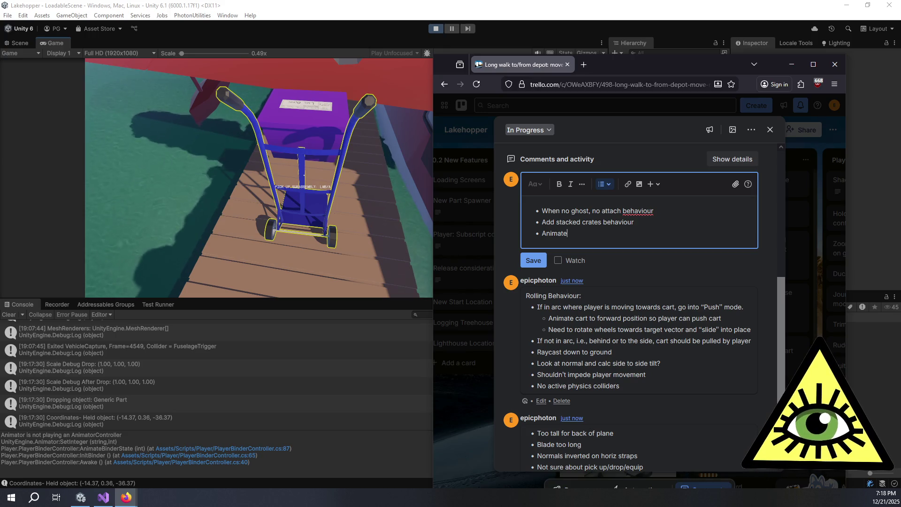
{"action": "type", "text": " &&"}
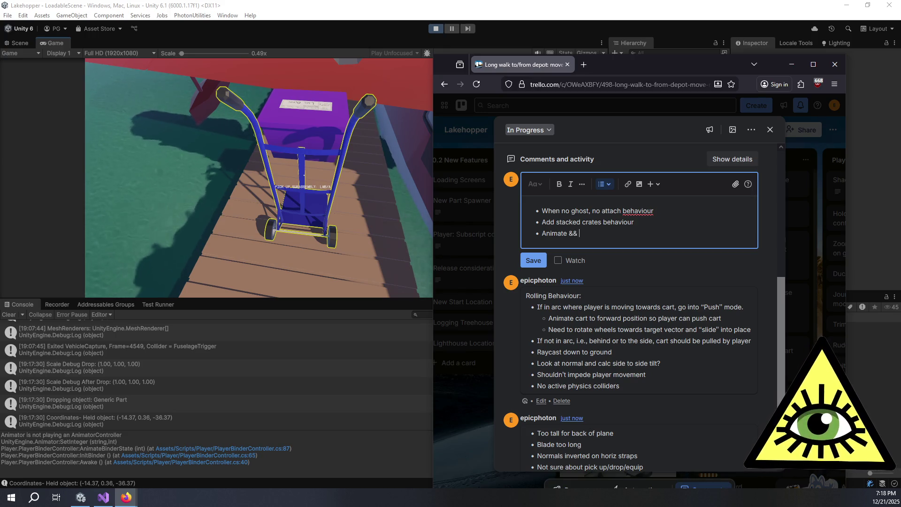
{"action": "key", "text": "BackSpace"}
{"action": "key", "text": "BackSpace"}
{"action": "type", "text": "*&"}
{"action": "key", "text": "BackSpace"}
{"action": "key", "text": "BackSpace"}
{"action": "type", "text": "& r"}
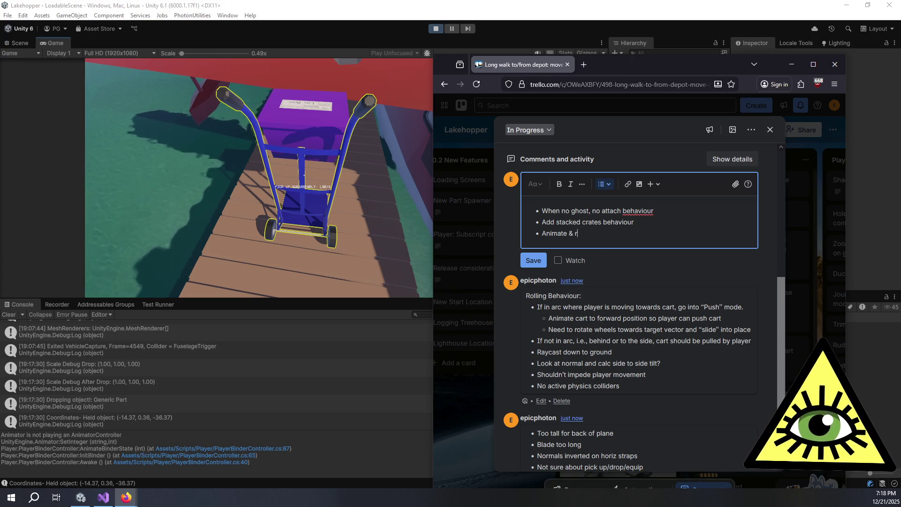
{"action": "type", "text": "olling behaviour"}
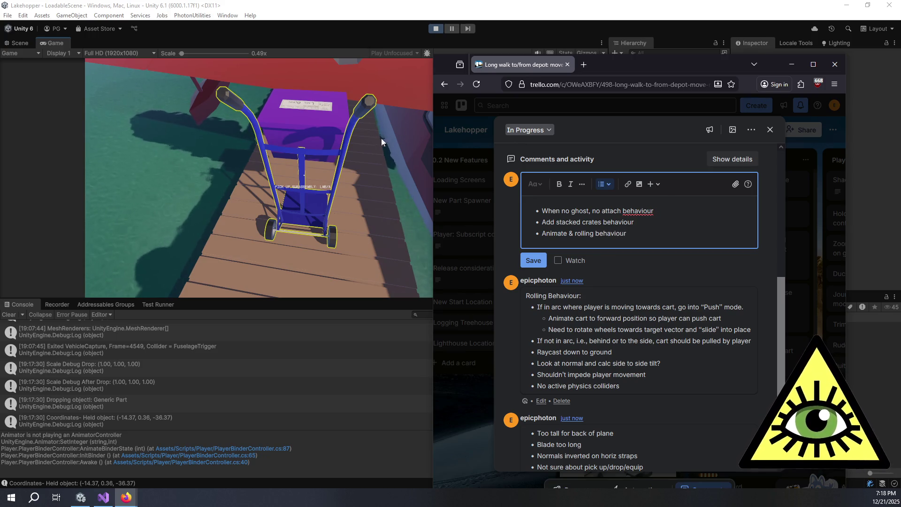
{"action": "left_click", "coordinate": [533, 260]}
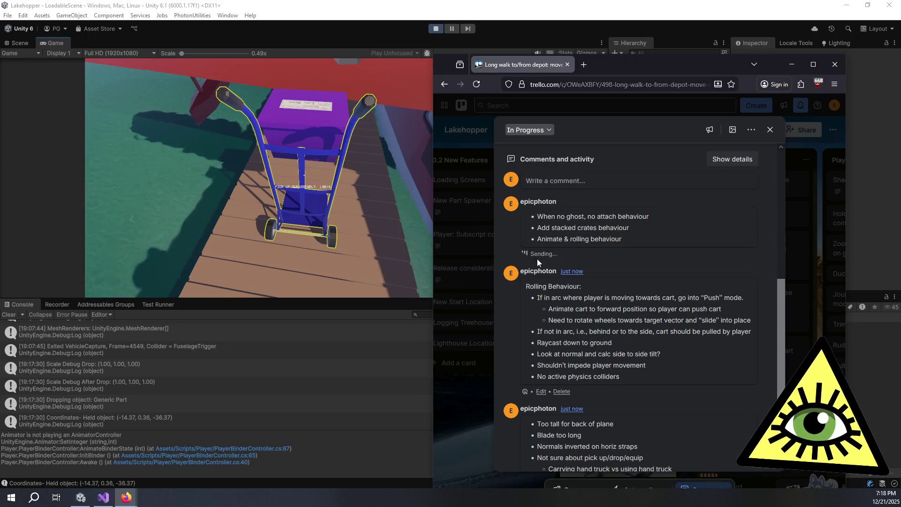
{"action": "key", "text": "alt+Tab"}
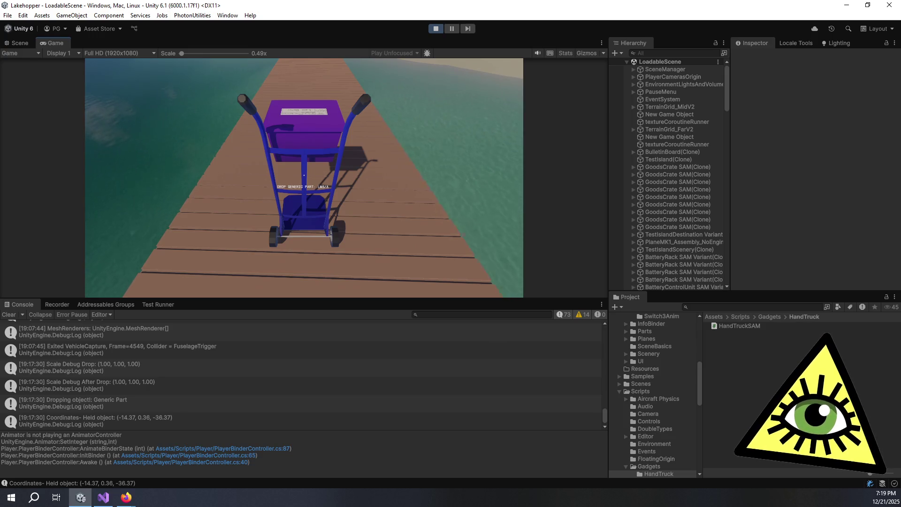
Flip to the Trello card and back to the game, then bring Visual Studio forward
{"action": "key", "text": "alt+Tab"}
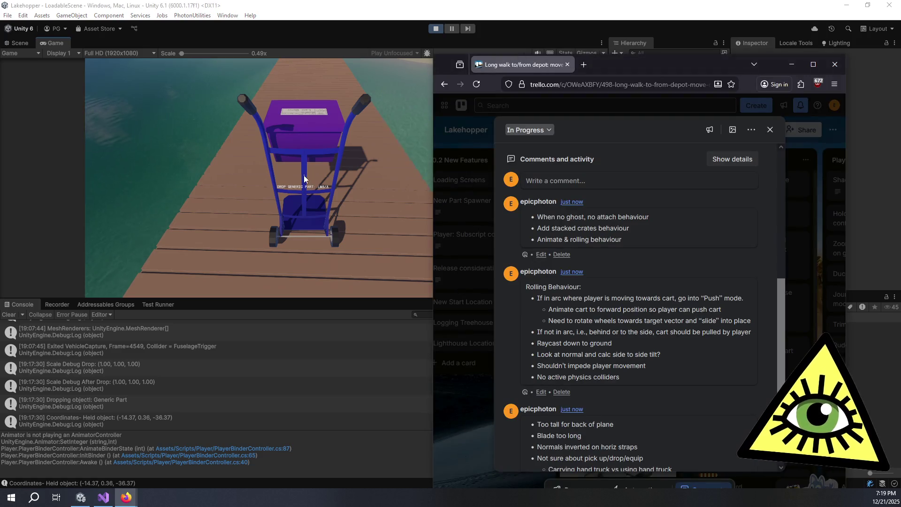
{"action": "key", "text": "alt+Tab"}
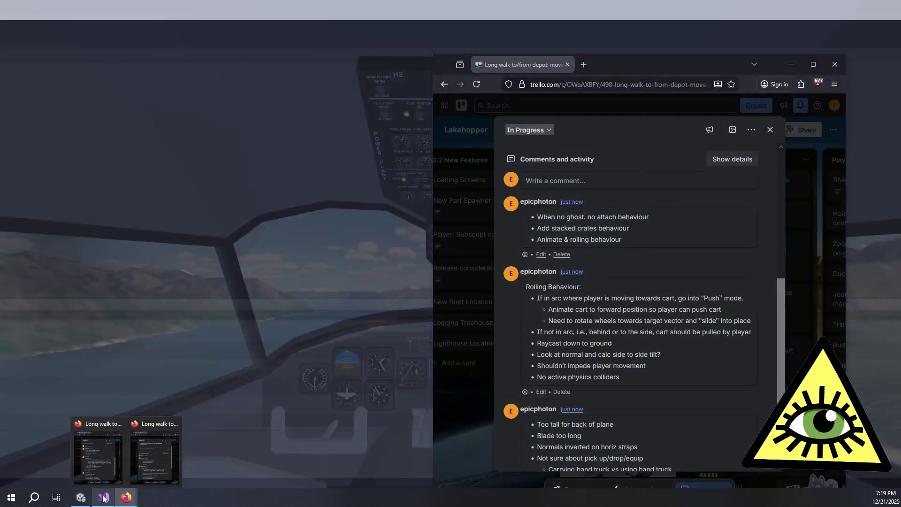
{"action": "left_click", "coordinate": [103, 496]}
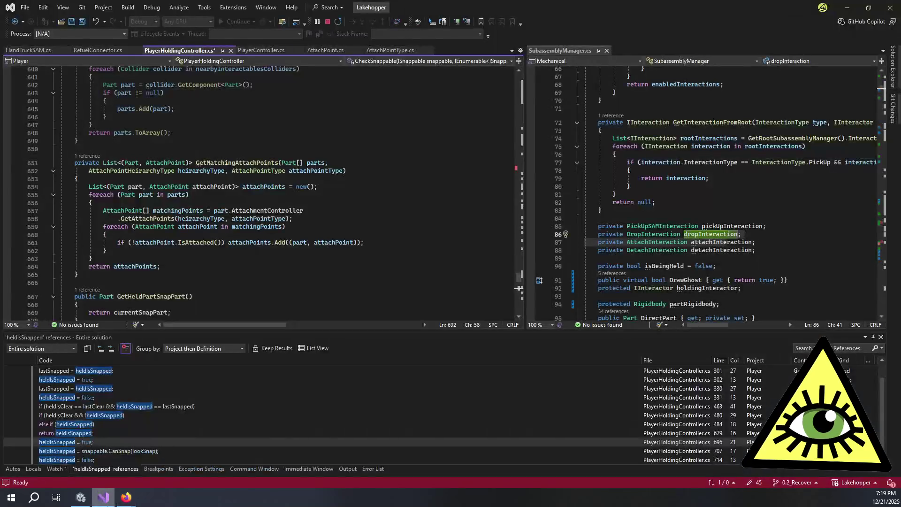
Close the extra Trello window, save PlayerHoldingController.cs, and show HandTruckSAM.cs
{"action": "mouse_move", "coordinate": [127, 497]}
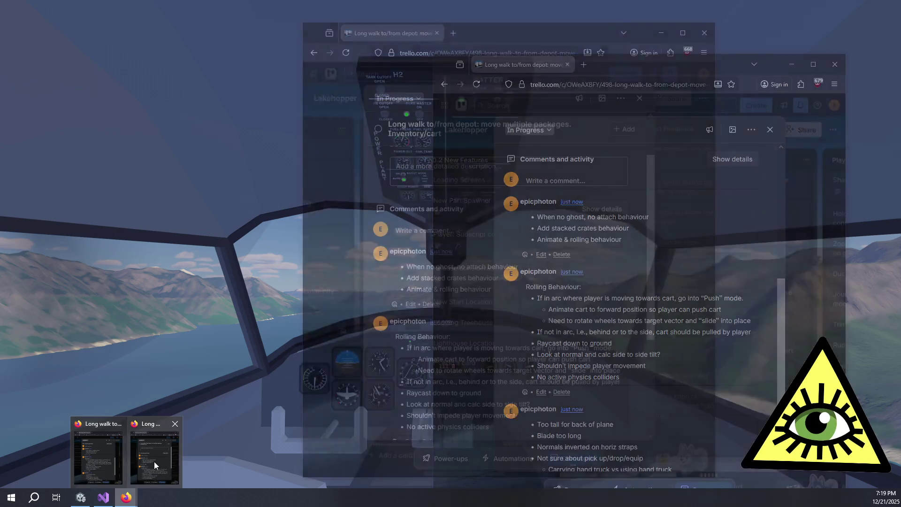
{"action": "left_click", "coordinate": [173, 424]}
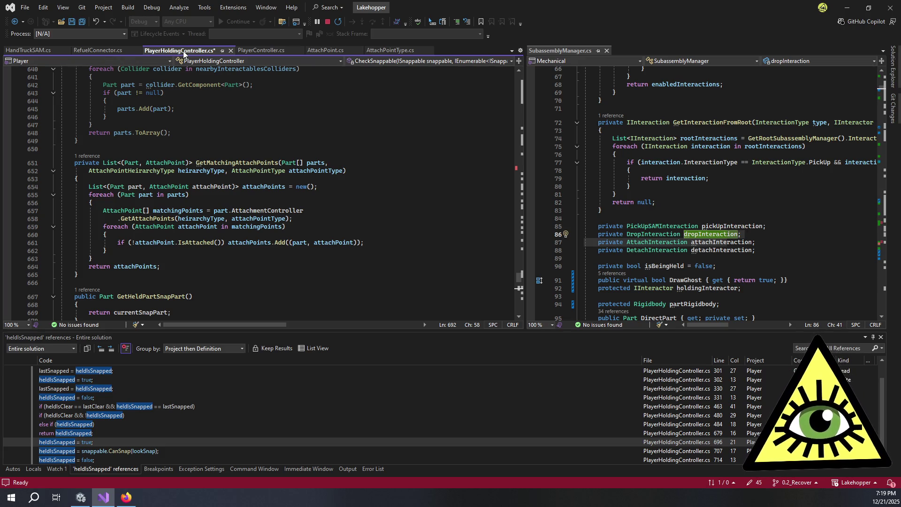
{"action": "key", "text": "ctrl+s"}
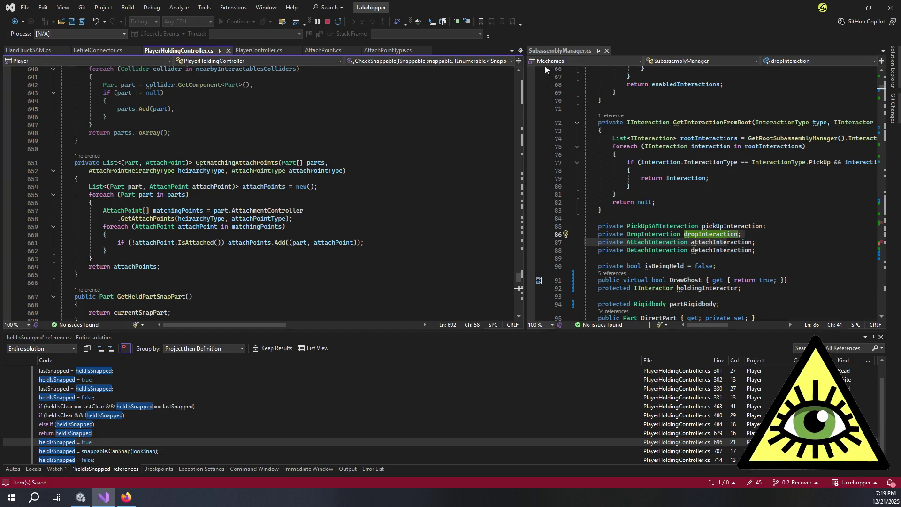
{"action": "left_click", "coordinate": [28, 49]}
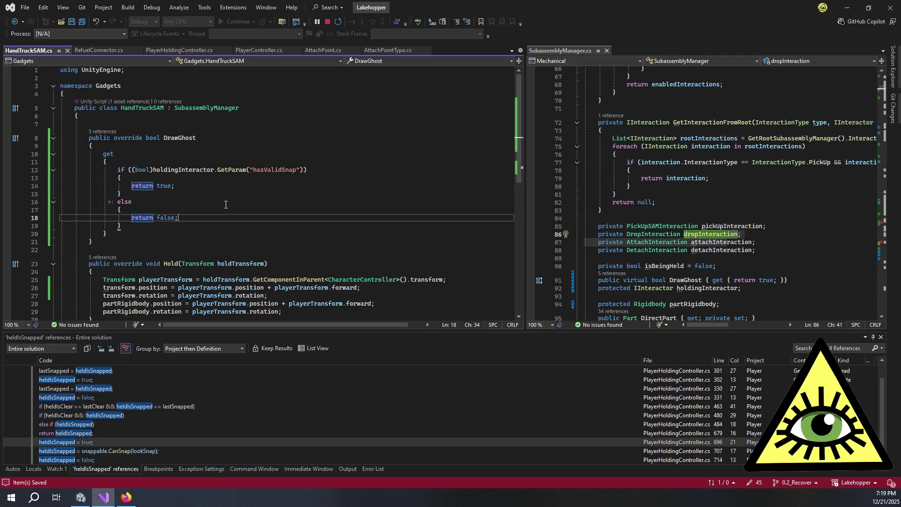
Add a Quaternion.EulerRotation(-30f, 0f, 0f) term to the Hold rotation on line 27
{"action": "scroll", "coordinate": [238, 203], "scroll_direction": "down", "scroll_amount": 3}
{"action": "left_click", "coordinate": [277, 224]}
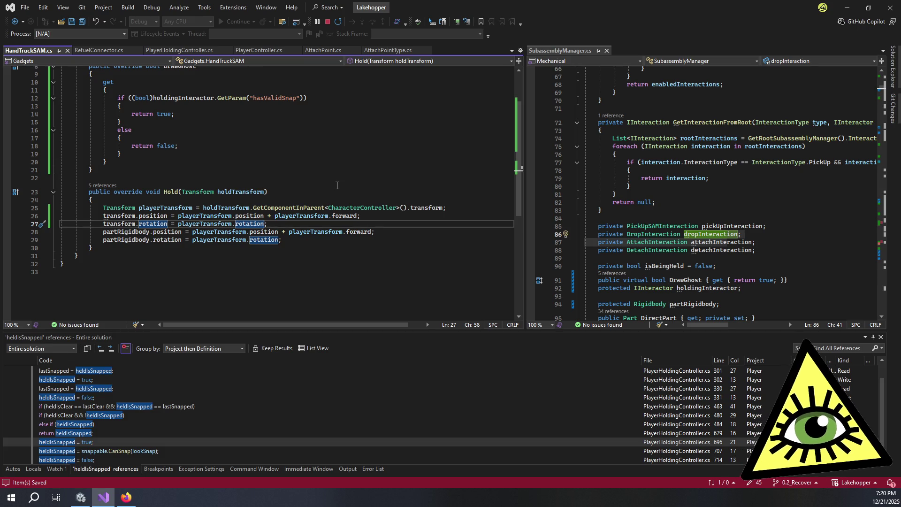
{"action": "type", "text": "* (Quaternion"}
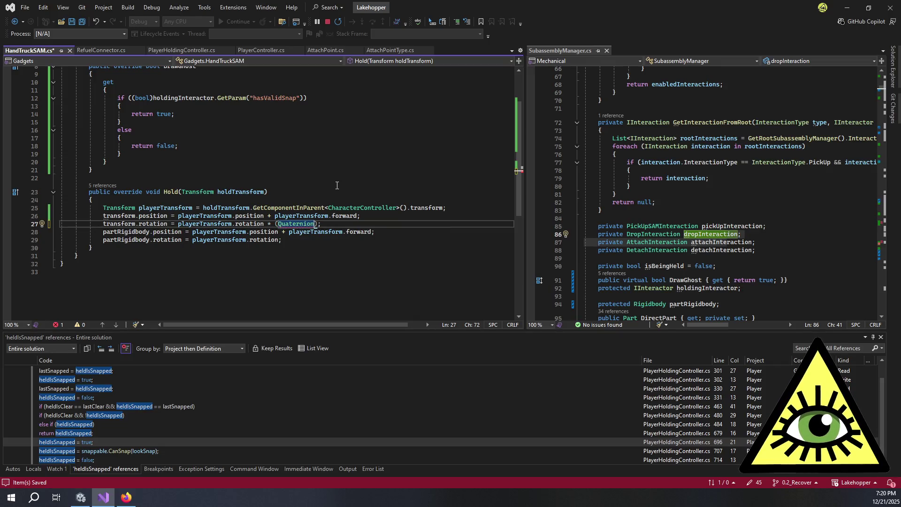
{"action": "type", "text": ".Eu"}
{"action": "key", "text": "Tab"}
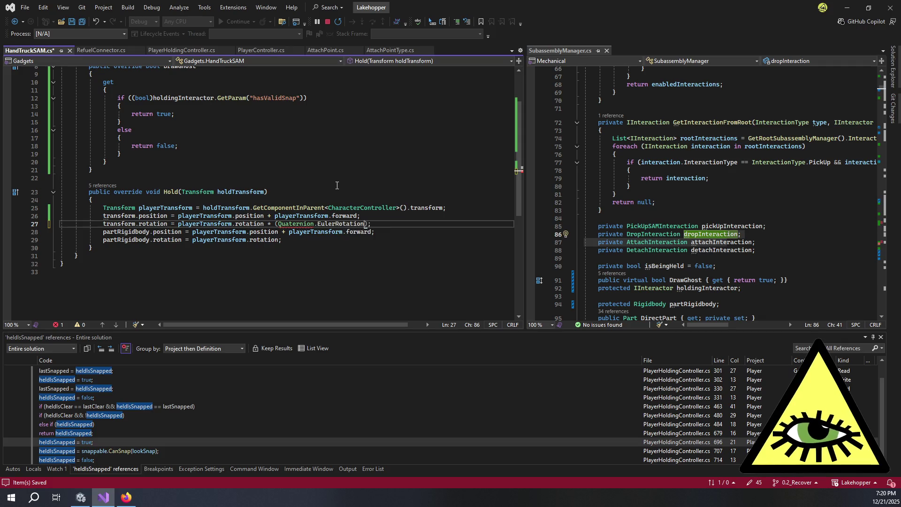
{"action": "type", "text": "("}
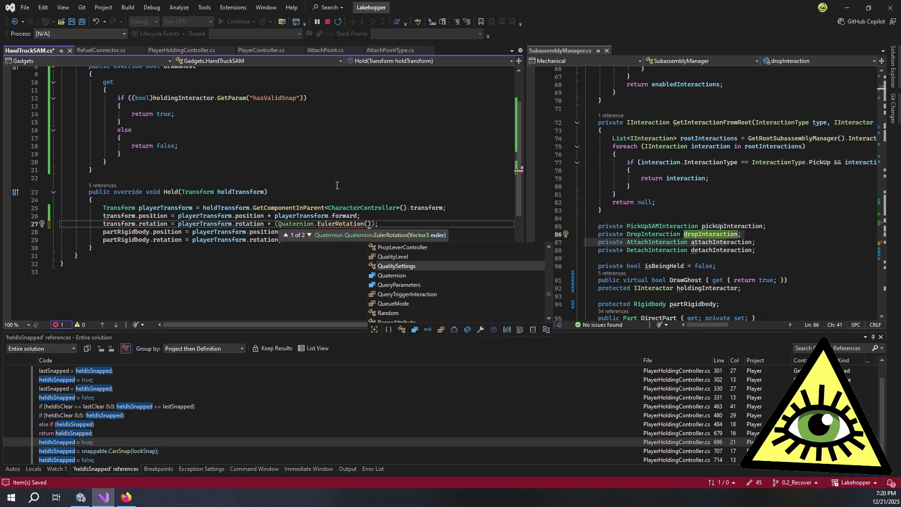
{"action": "key", "text": "Escape"}
{"action": "key", "text": "alt+Down"}
{"action": "key", "text": "alt+Up"}
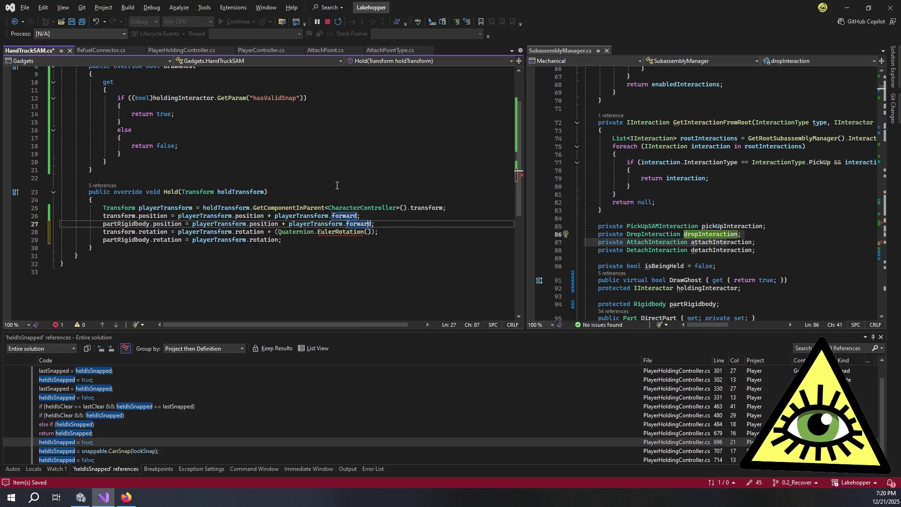
{"action": "key", "text": "ctrl+shift+space"}
{"action": "key", "text": "Down"}
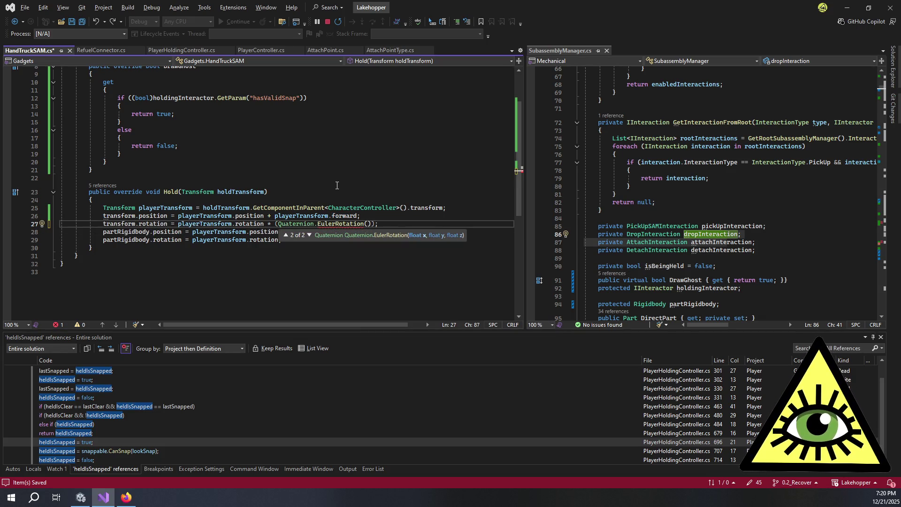
{"action": "key", "text": "Escape"}
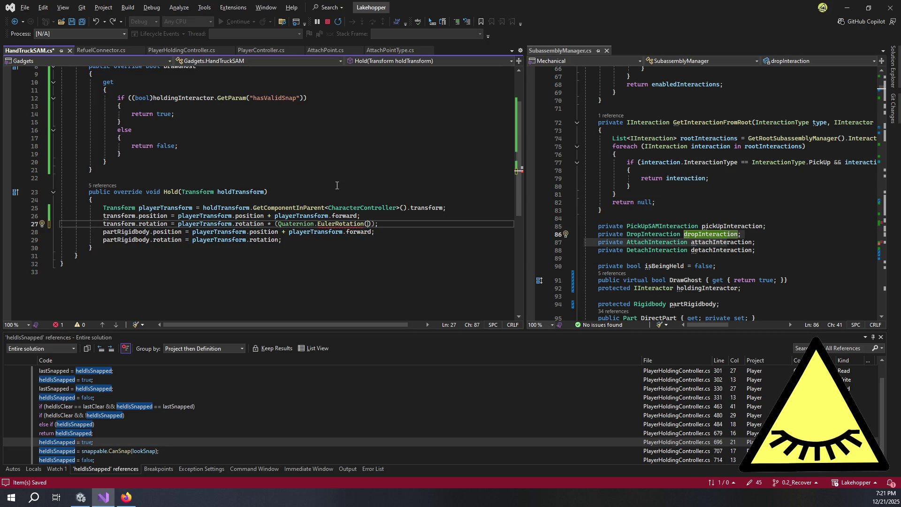
{"action": "type", "text": "-30f, "}
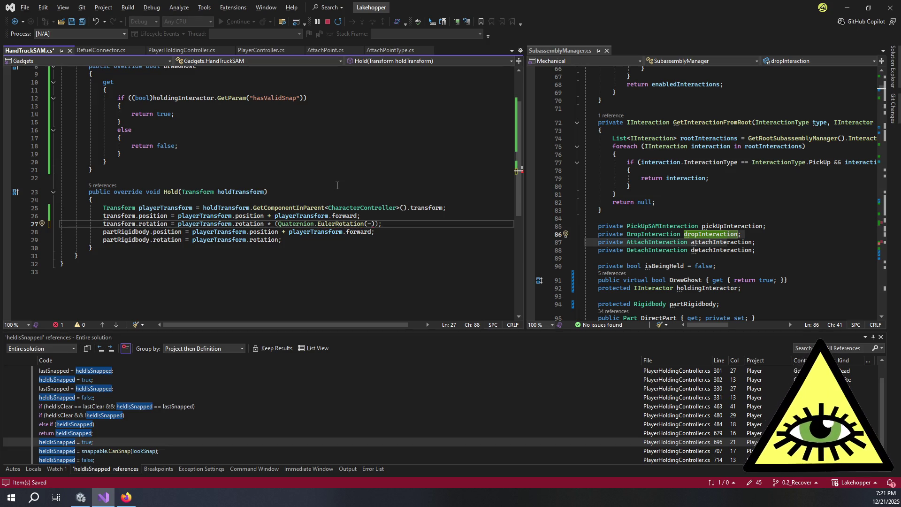
{"action": "type", "text": "0f, 0f"}
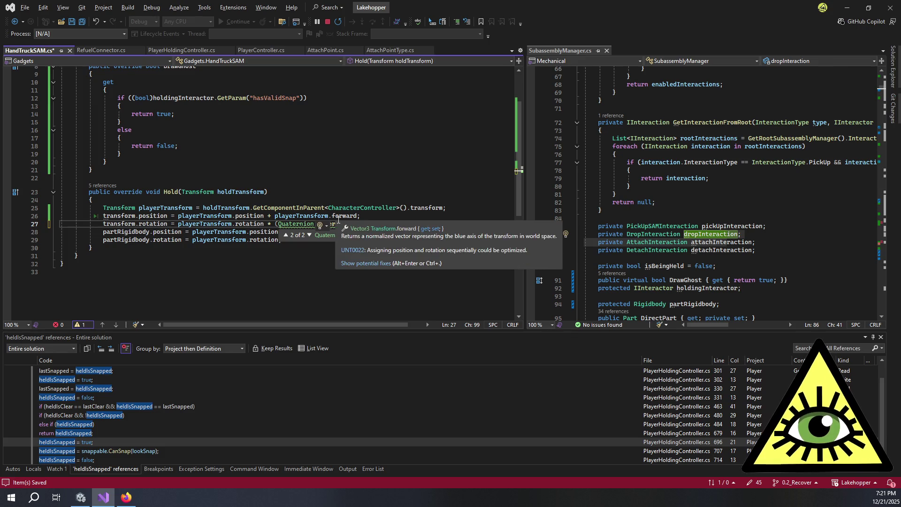
Check the quick fixes for line 27 and shorten EulerRotation to Quaternion.Euler
{"action": "right_click", "coordinate": [338, 223]}
{"action": "key", "text": "Escape"}
{"action": "right_click", "coordinate": [338, 224]}
{"action": "left_click", "coordinate": [340, 229]}
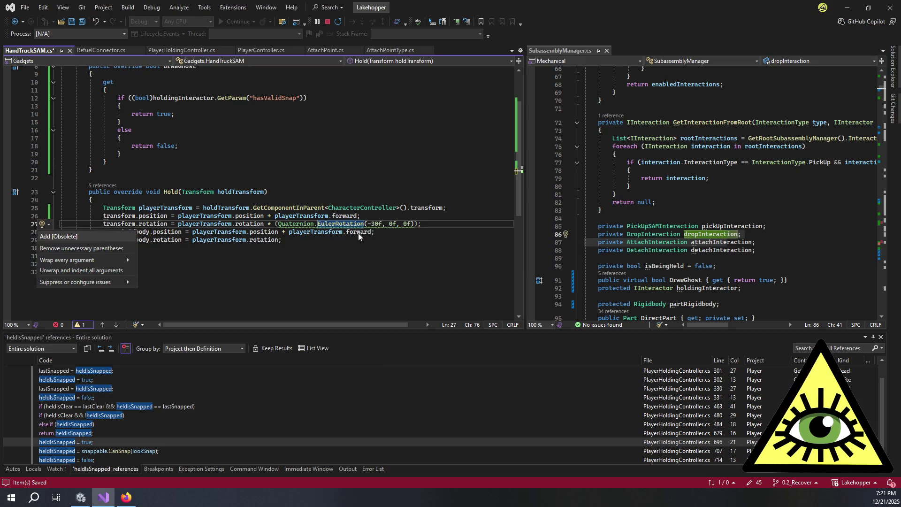
{"action": "mouse_move", "coordinate": [113, 260]}
{"action": "key", "text": "Escape"}
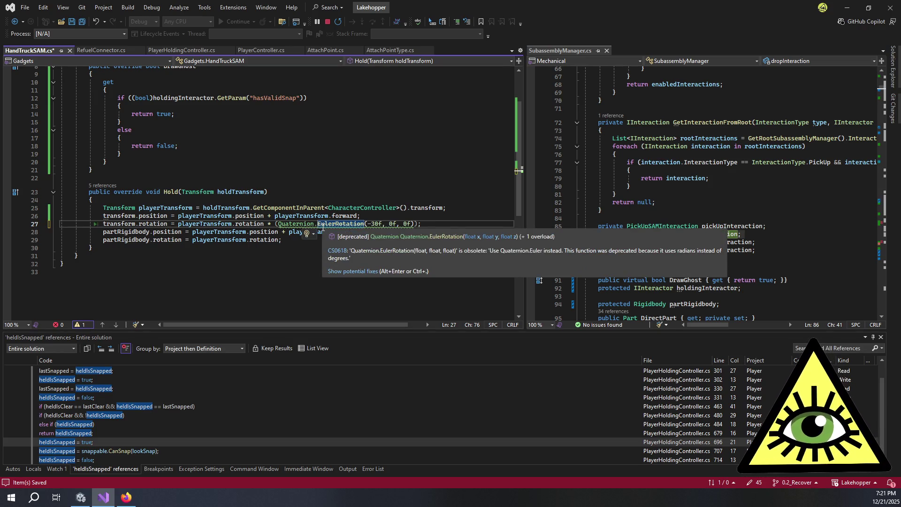
{"action": "key", "text": "ctrl+Right"}
{"action": "key", "text": "BackSpace"}
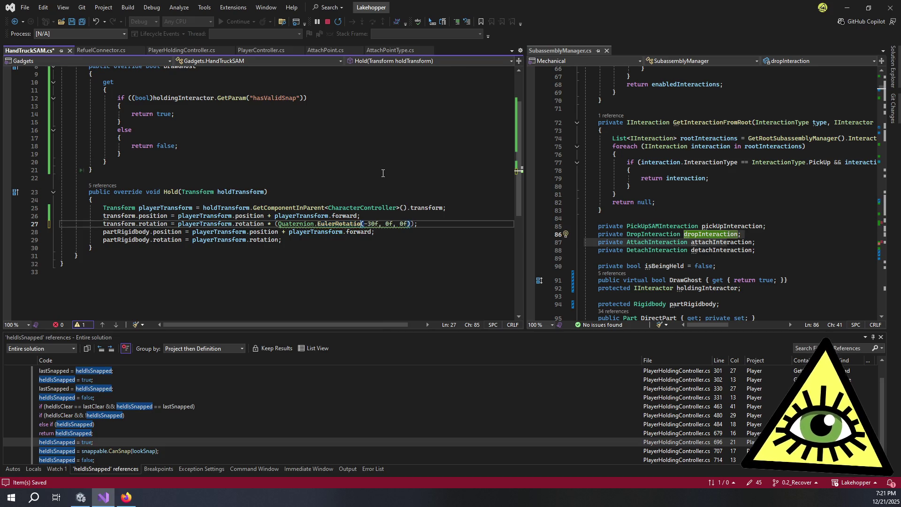
{"action": "key", "text": "BackSpace"}
{"action": "key", "text": "BackSpace"}
{"action": "key", "text": "BackSpace"}
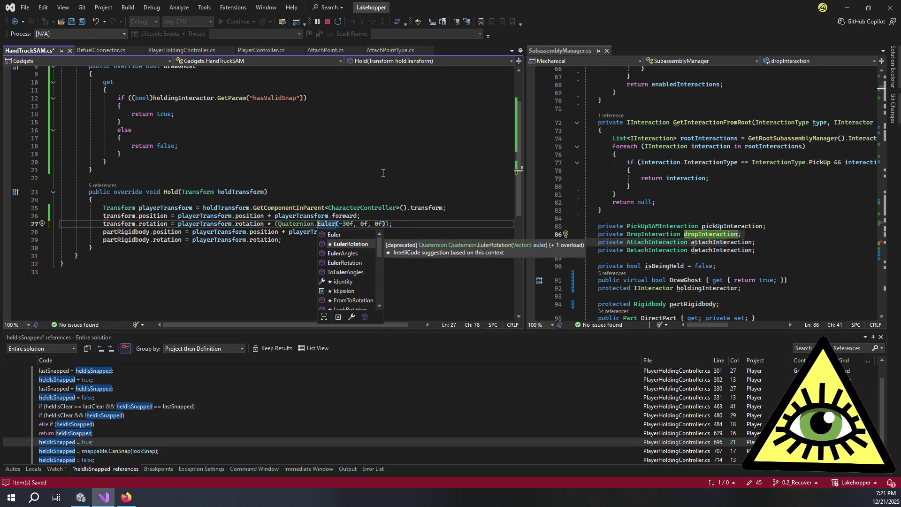
{"action": "key", "text": "Escape"}
{"action": "key", "text": "End"}
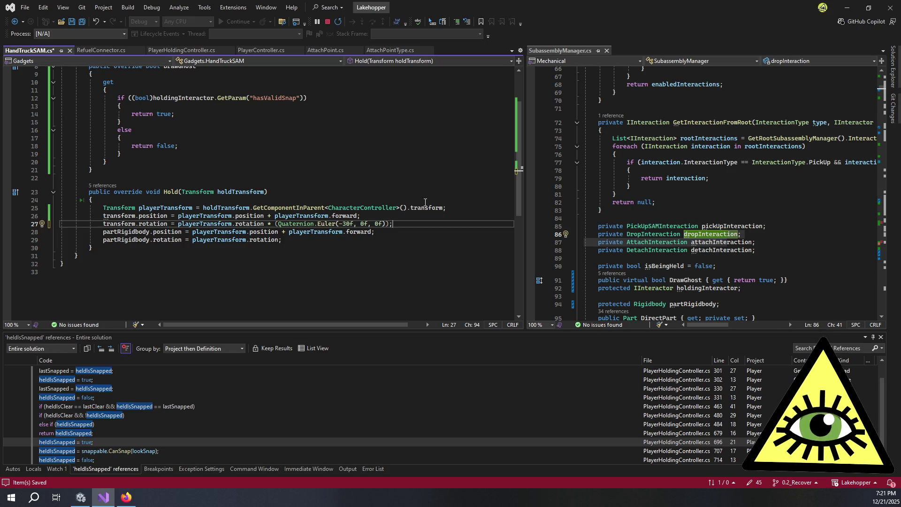
Rewrite line 27 as Quaternion.Euler(-30f, 0f, 0f) * playerTransform.rotation and save HandTruckSAM.cs
{"action": "left_click", "coordinate": [275, 224]}
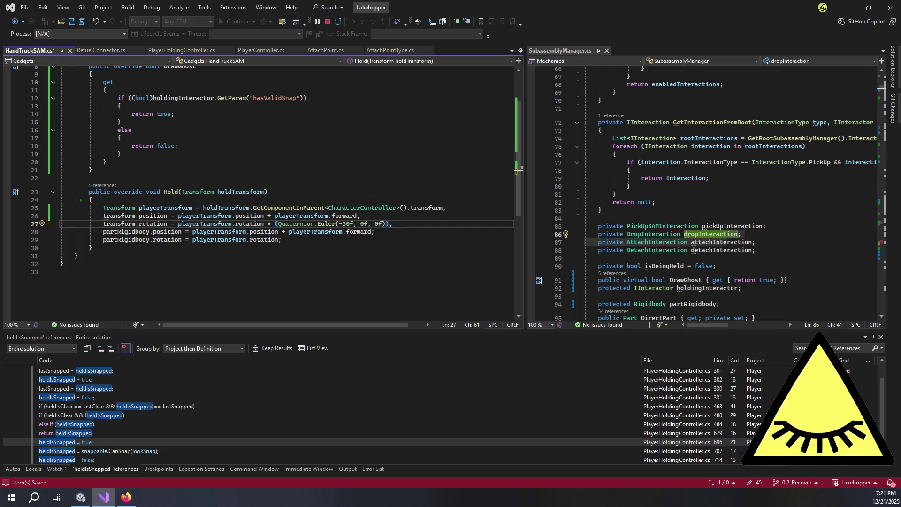
{"action": "type", "text": "(Transfo"}
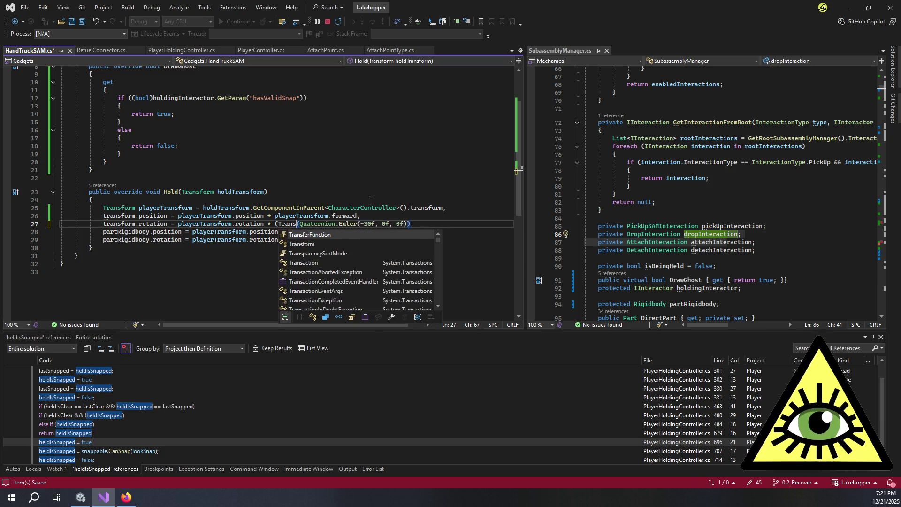
{"action": "type", "text": "rm.loc"}
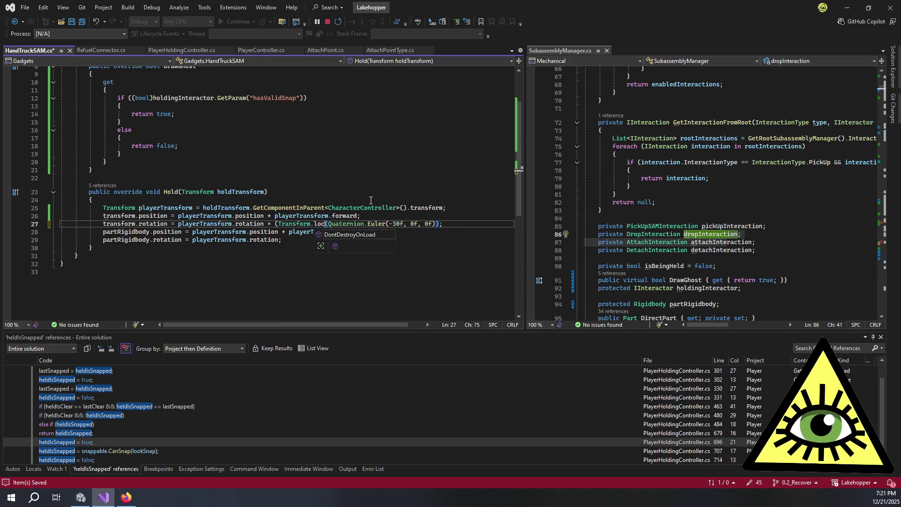
{"action": "key", "text": "ctrl+BackSpace"}
{"action": "key", "text": "ctrl+BackSpace"}
{"action": "key", "text": "ctrl+BackSpace"}
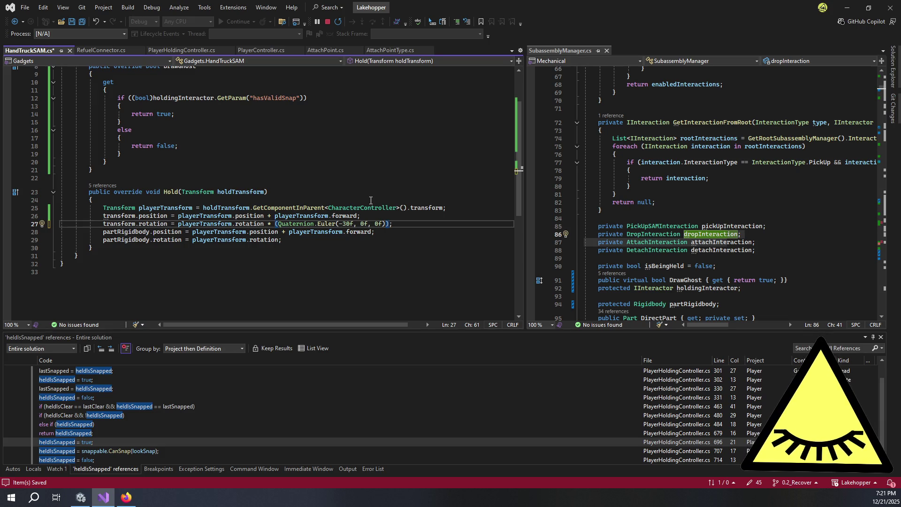
{"action": "key", "text": "Right"}
{"action": "key", "text": "Right"}
{"action": "key", "text": "Right"}
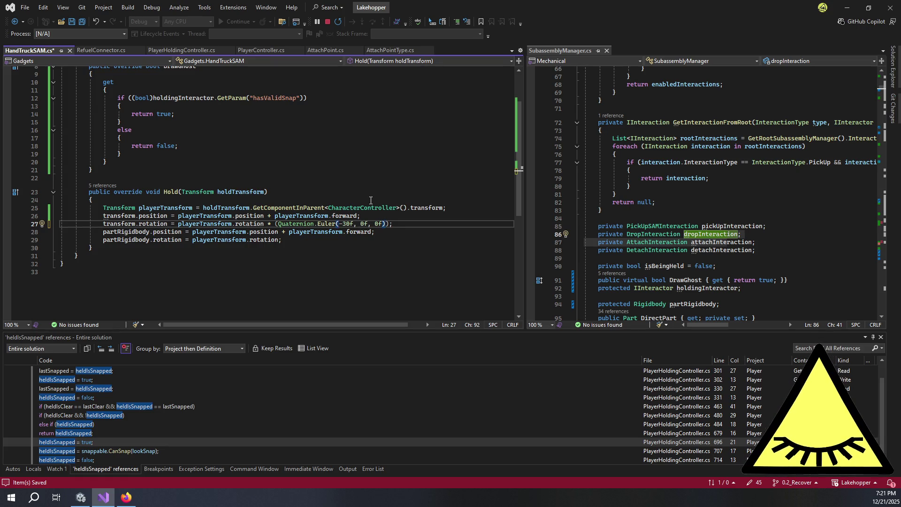
{"action": "type", "text": "*"}
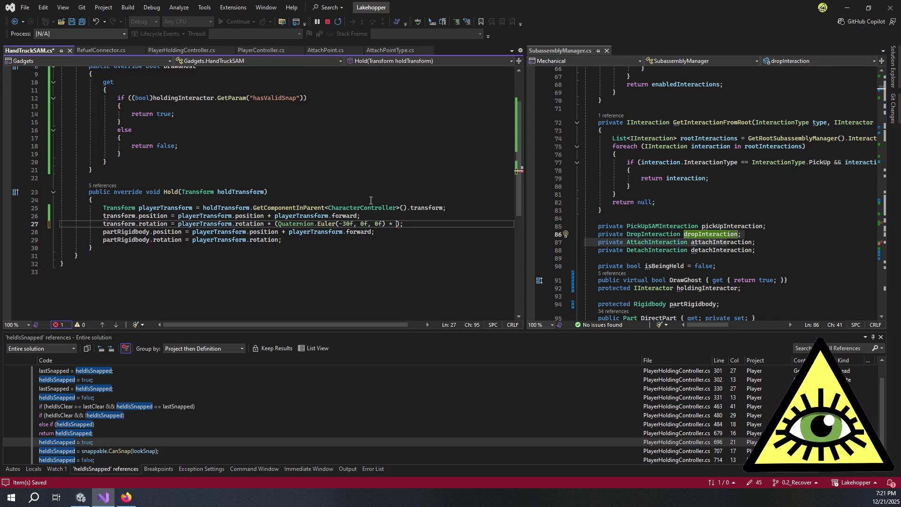
{"action": "key", "text": "BackSpace"}
{"action": "key", "text": "BackSpace"}
{"action": "key", "text": "BackSpace"}
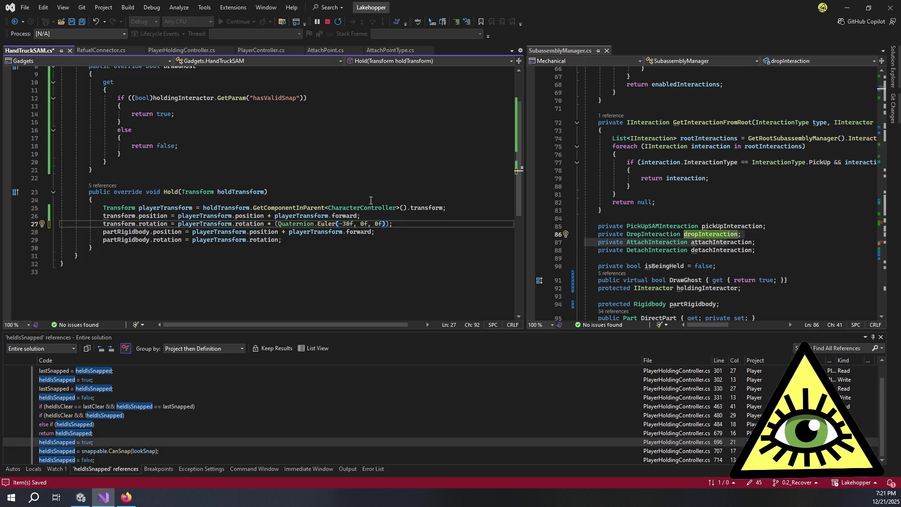
{"action": "type", "text": ", 0f"}
{"action": "key", "text": "BackSpace"}
{"action": "key", "text": "BackSpace"}
{"action": "key", "text": "BackSpace"}
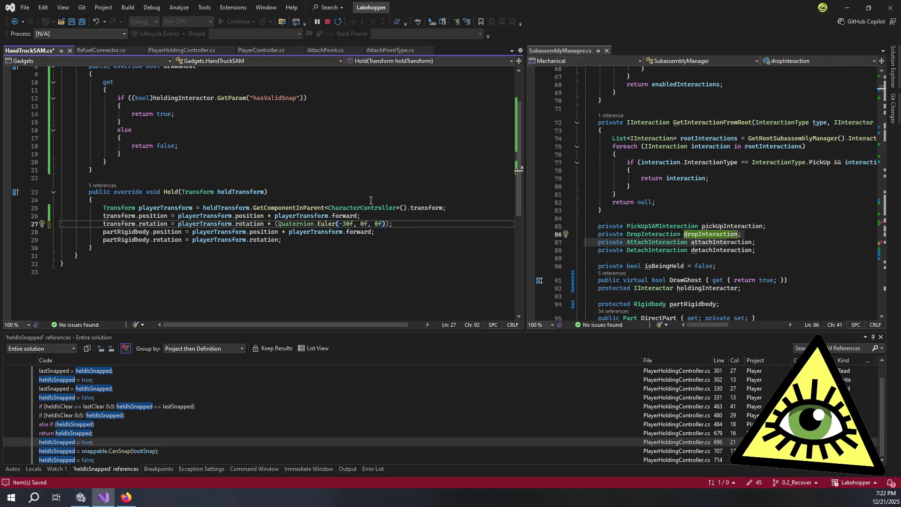
{"action": "key", "text": "Left"}
{"action": "key", "text": "Left"}
{"action": "key", "text": "Left"}
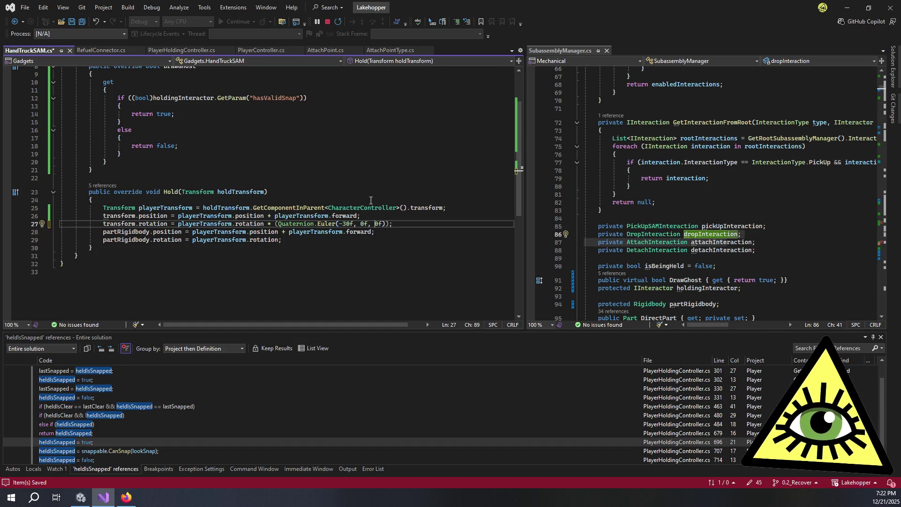
{"action": "key", "text": "ctrl+Left"}
{"action": "key", "text": "ctrl+Left"}
{"action": "key", "text": "ctrl+Left"}
{"action": "key", "text": "BackSpace"}
{"action": "key", "text": "BackSpace"}
{"action": "key", "text": "BackSpace"}
{"action": "key", "text": "ctrl+BackSpace"}
{"action": "key", "text": "ctrl+BackSpace"}
{"action": "key", "text": "ctrl+Right"}
{"action": "key", "text": "ctrl+Right"}
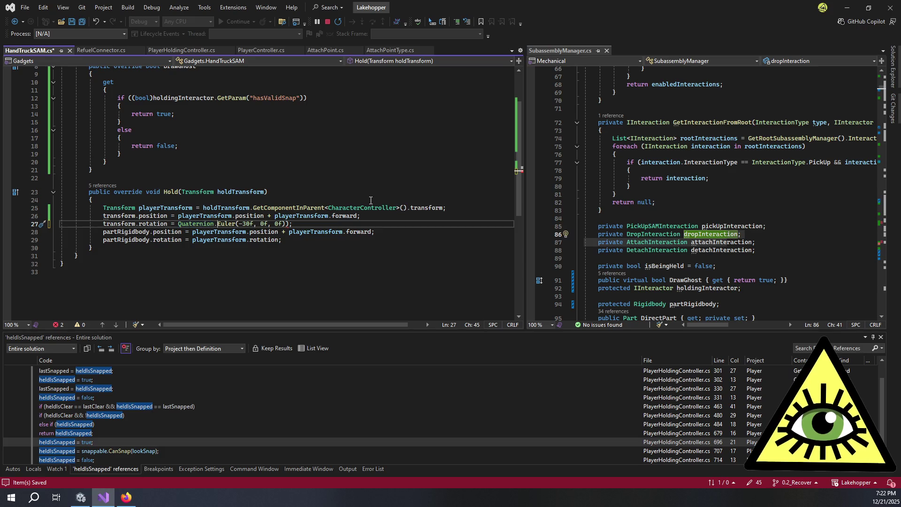
{"action": "key", "text": "ctrl+Right"}
{"action": "key", "text": "ctrl+Right"}
{"action": "key", "text": "ctrl+Right"}
{"action": "key", "text": "Right"}
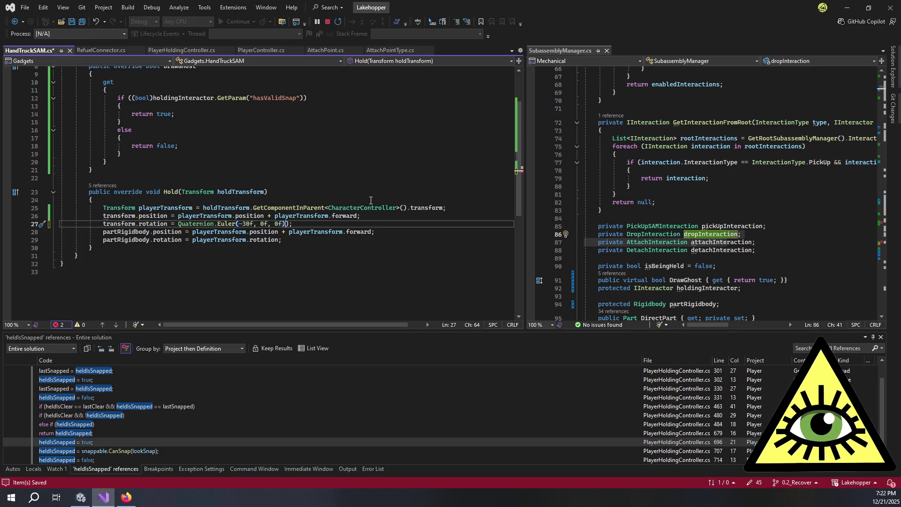
{"action": "key", "text": "BackSpace"}
{"action": "type", "text": "*"}
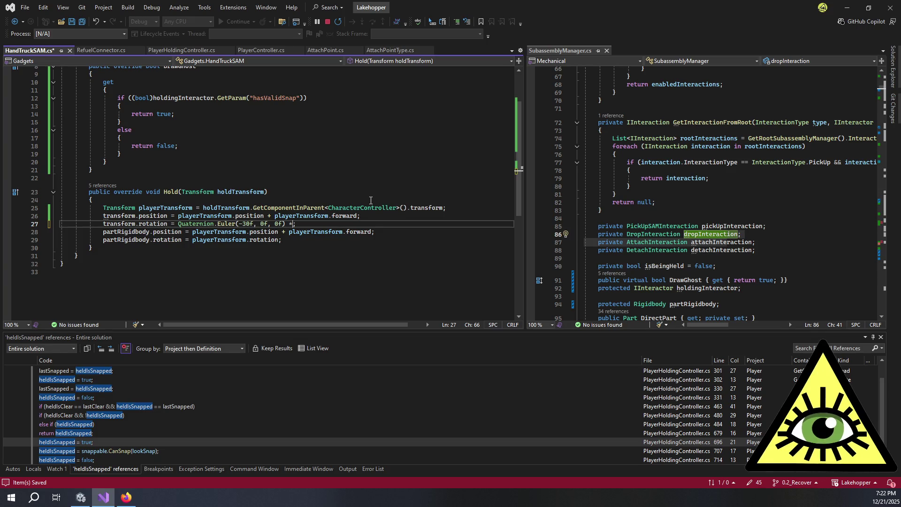
{"action": "type", "text": " playerTransform"}
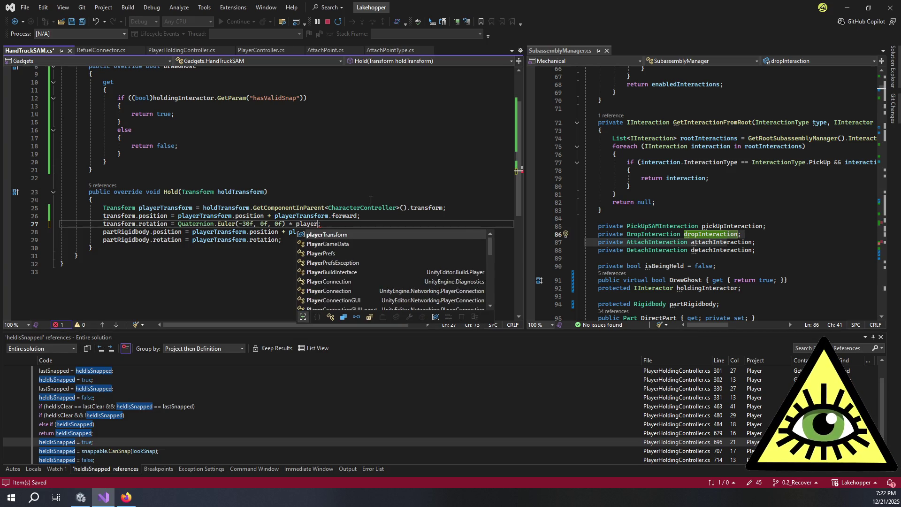
{"action": "type", "text": ".rotation"}
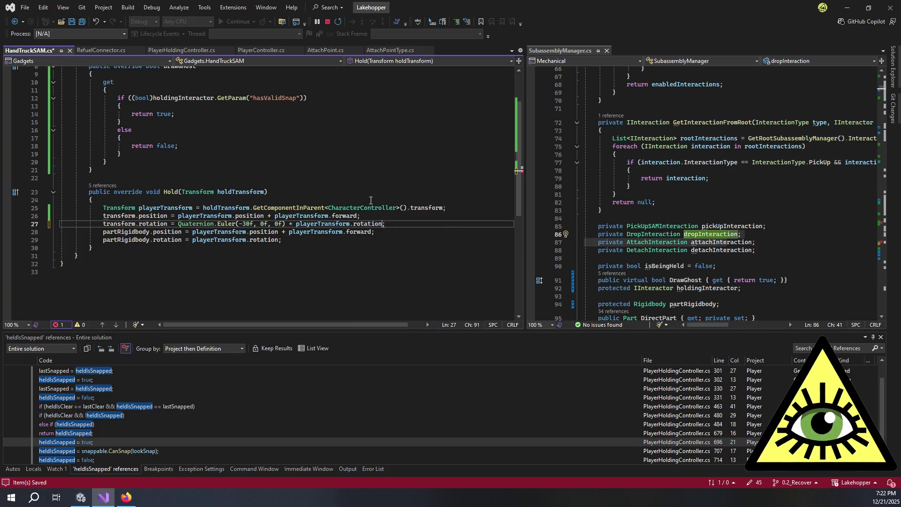
{"action": "key", "text": "ctrl+s"}
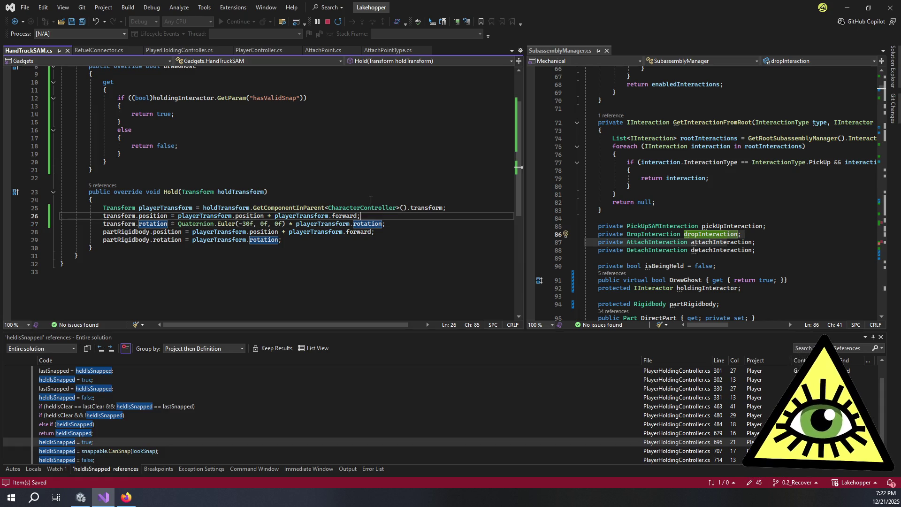
Set the cart position to (forward * 1.5f) + new Vector3(0f, 0.1f, 0f) and save
{"action": "key", "text": "Up"}
{"action": "key", "text": "Left"}
{"action": "type", "text": "+"}
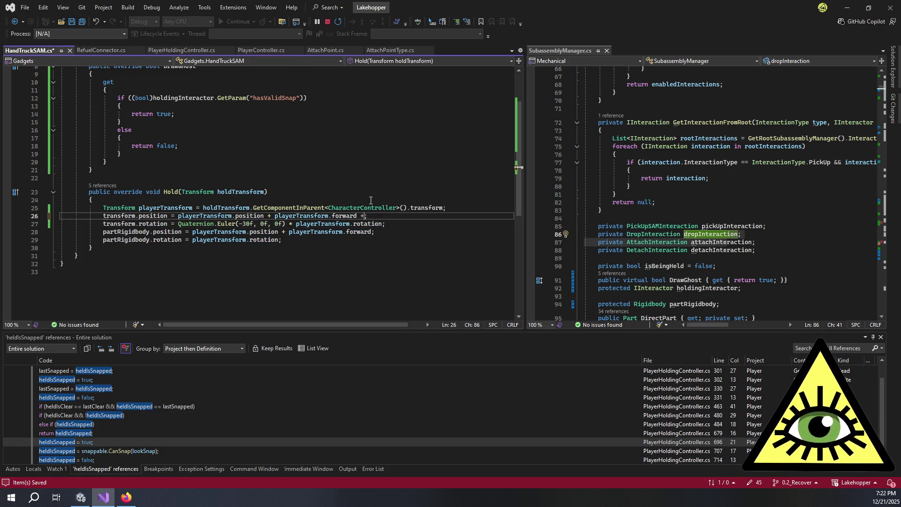
{"action": "type", "text": " vec"}
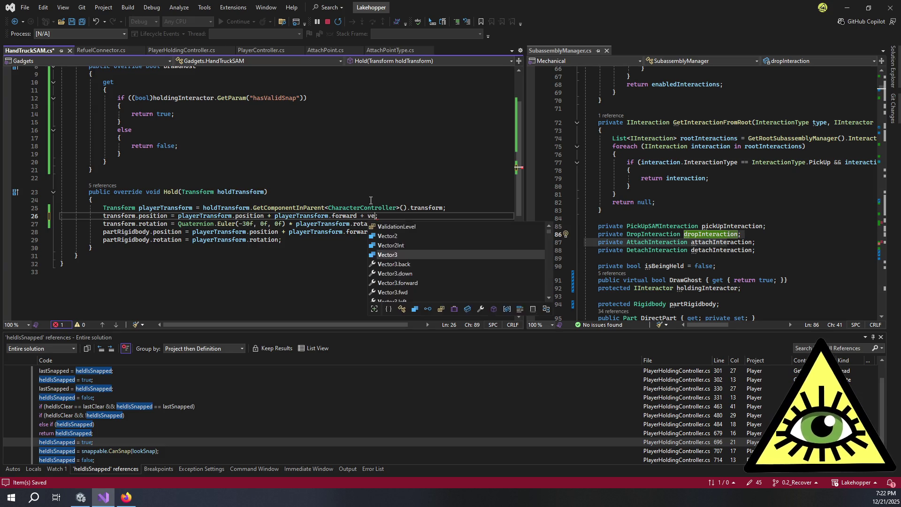
{"action": "key", "text": "BackSpace"}
{"action": "key", "text": "BackSpace"}
{"action": "key", "text": "BackSpace"}
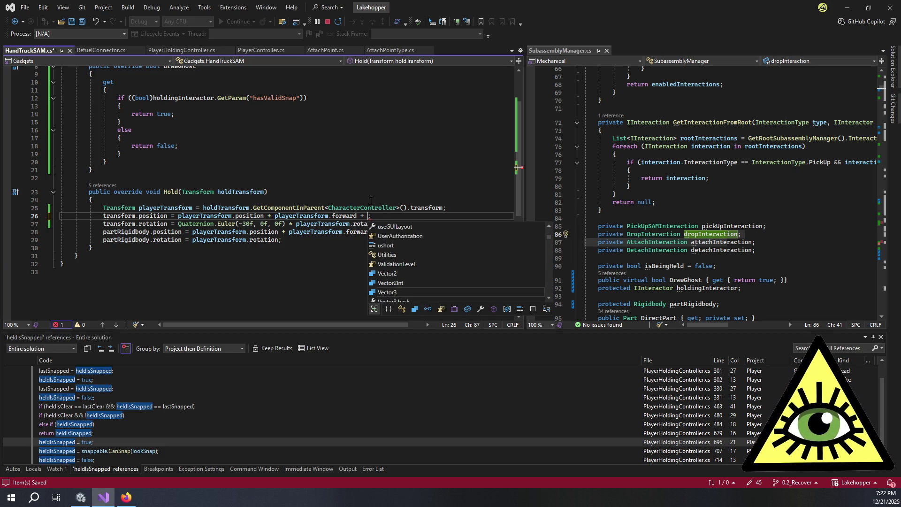
{"action": "type", "text": "(new Vector3"}
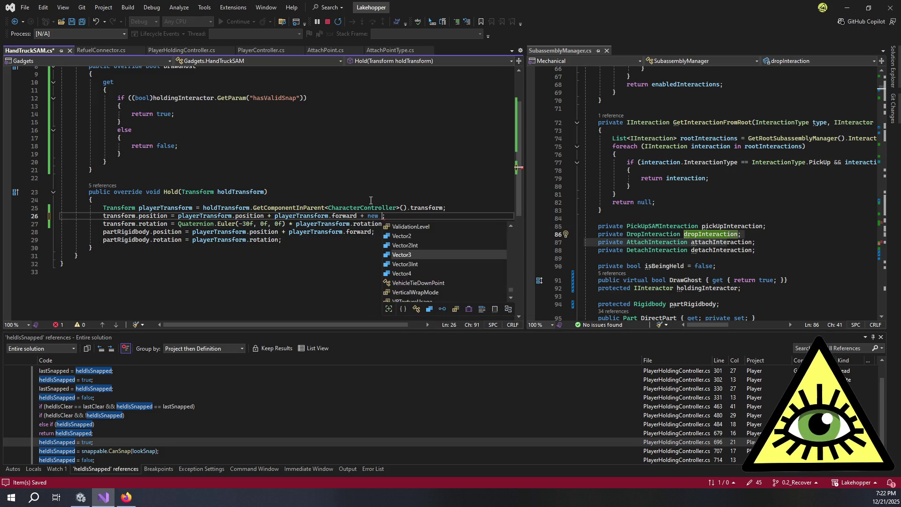
{"action": "type", "text": "("}
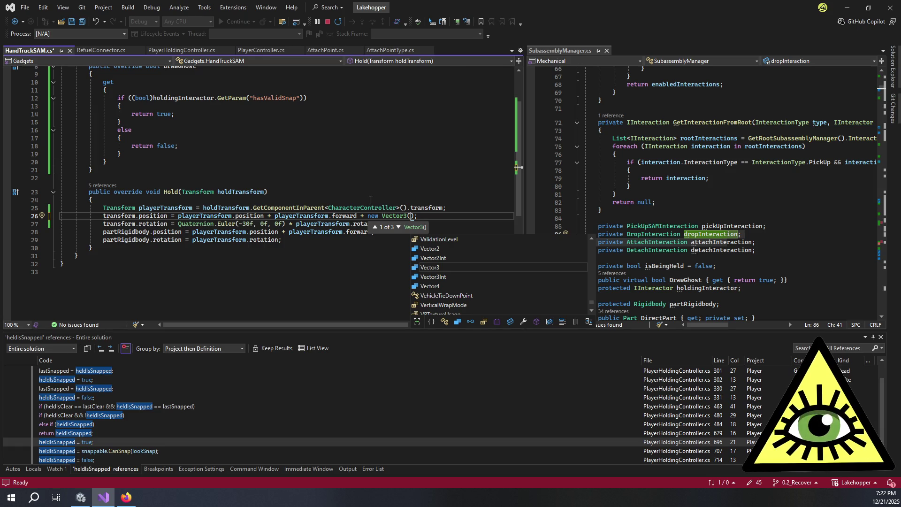
{"action": "type", "text": "0f,"}
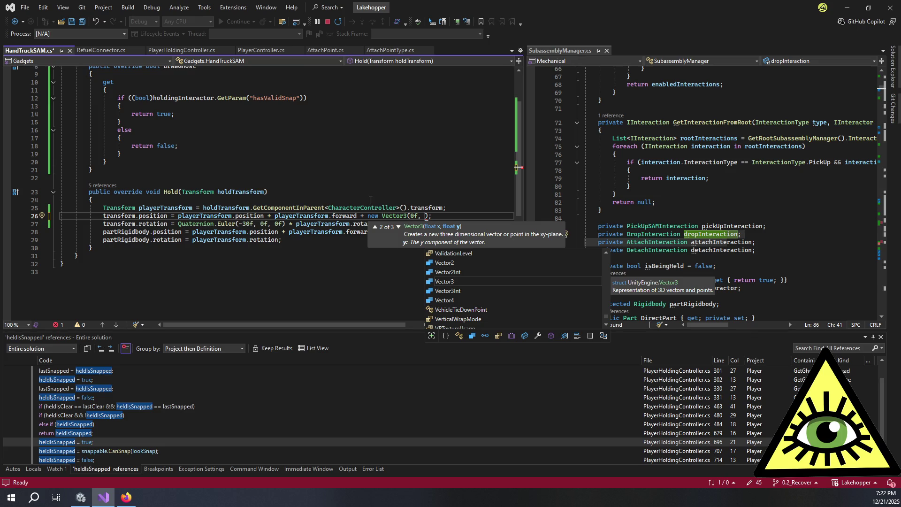
{"action": "type", "text": "0.1f"}
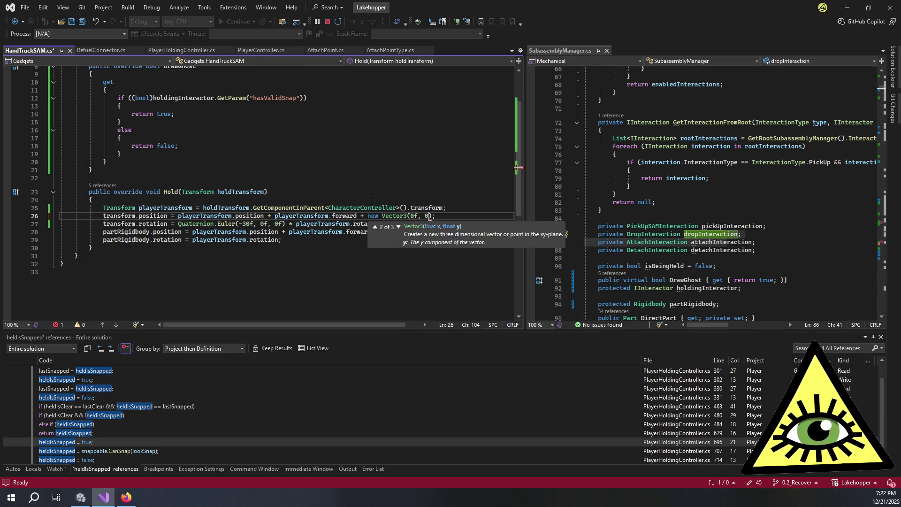
{"action": "type", "text": ", 0f"}
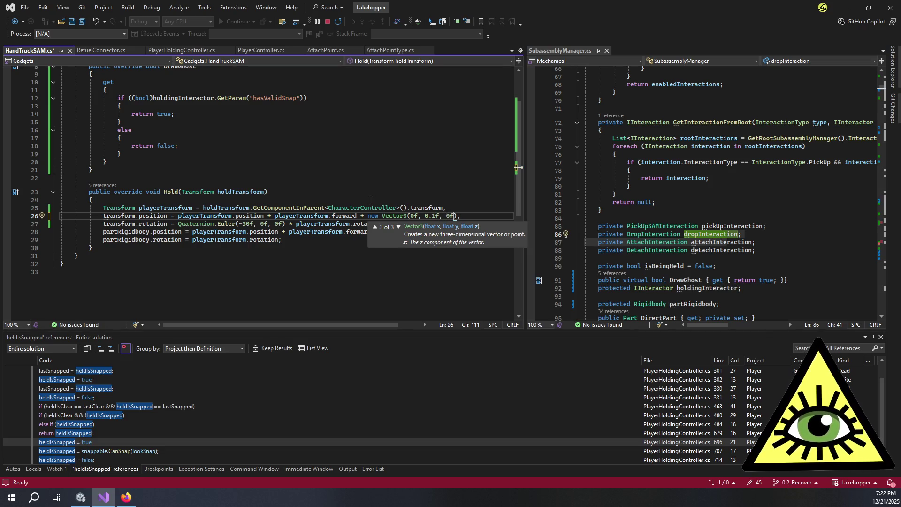
{"action": "type", "text": ");"}
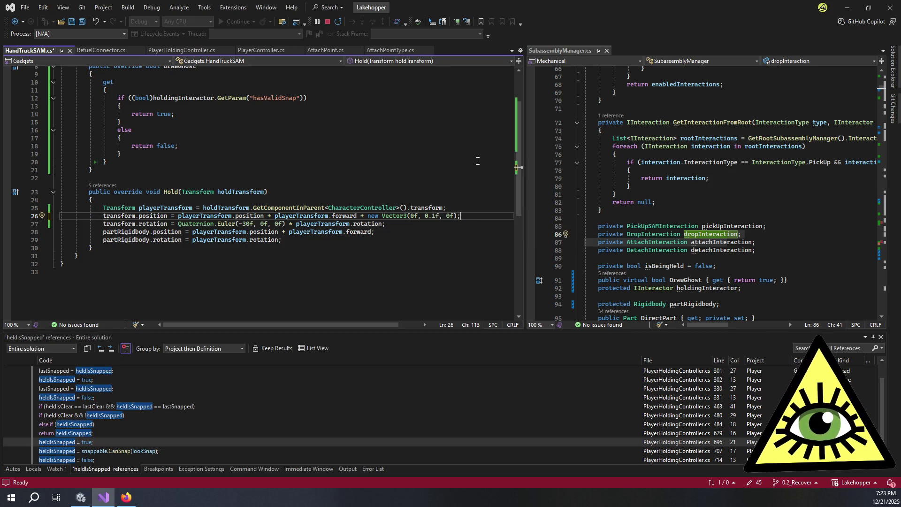
{"action": "key", "text": "Left"}
{"action": "key", "text": "Left"}
{"action": "key", "text": "Left"}
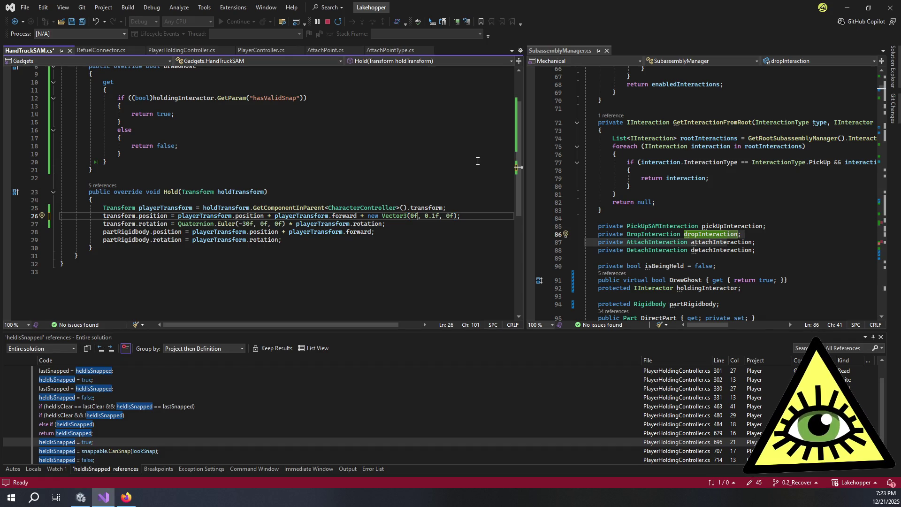
{"action": "key", "text": "ctrl+Left"}
{"action": "key", "text": "ctrl+Left"}
{"action": "key", "text": "ctrl+Left"}
{"action": "type", "text": "("}
{"action": "key", "text": "ctrl+Right"}
{"action": "key", "text": "ctrl+Right"}
{"action": "key", "text": "ctrl+Right"}
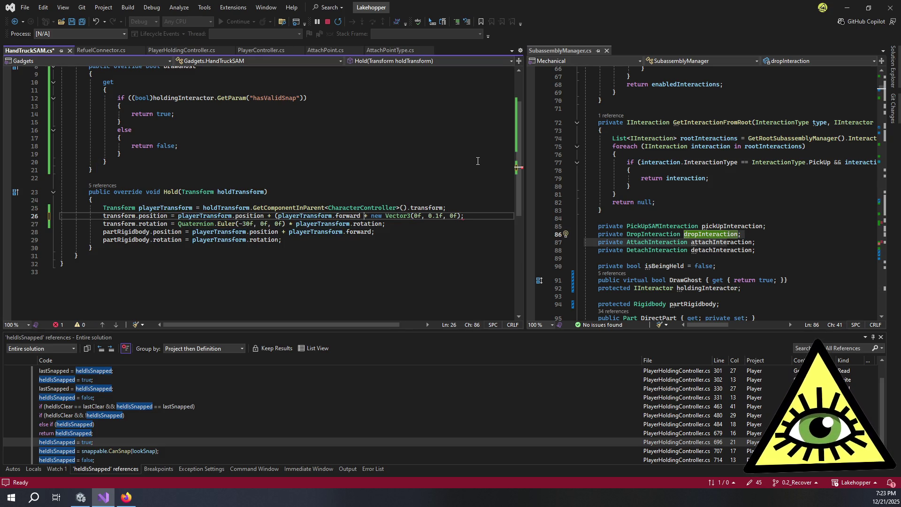
{"action": "type", "text": "* 1. "}
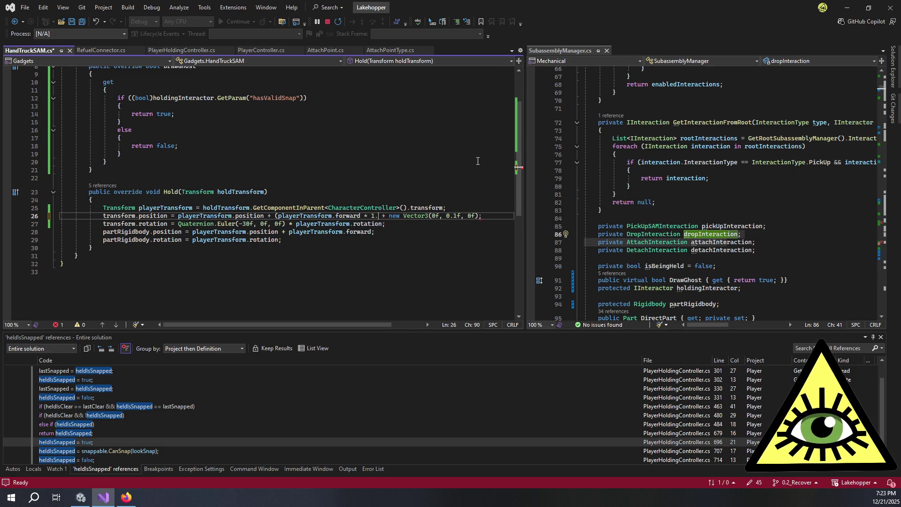
{"action": "type", "text": "5)"}
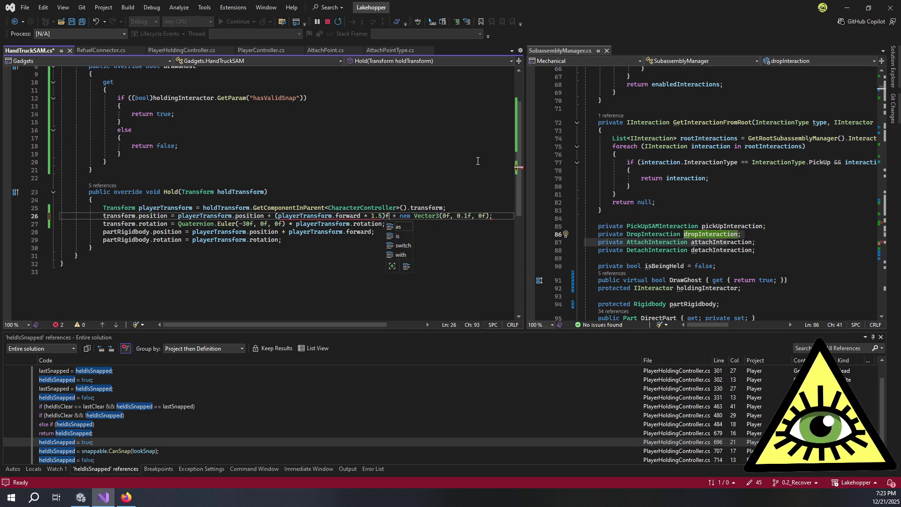
{"action": "key", "text": "Left"}
{"action": "type", "text": "f"}
{"action": "key", "text": "ctrl+s"}
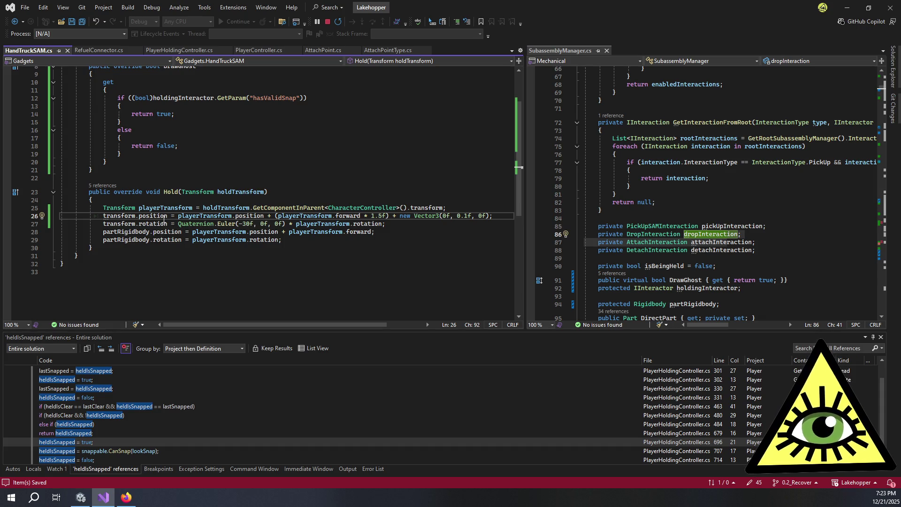
Make the rigidbody use transform.position and transform.rotation, save, and stop the game in Unity
{"action": "key", "text": "shift+Home"}
{"action": "key", "text": "Home"}
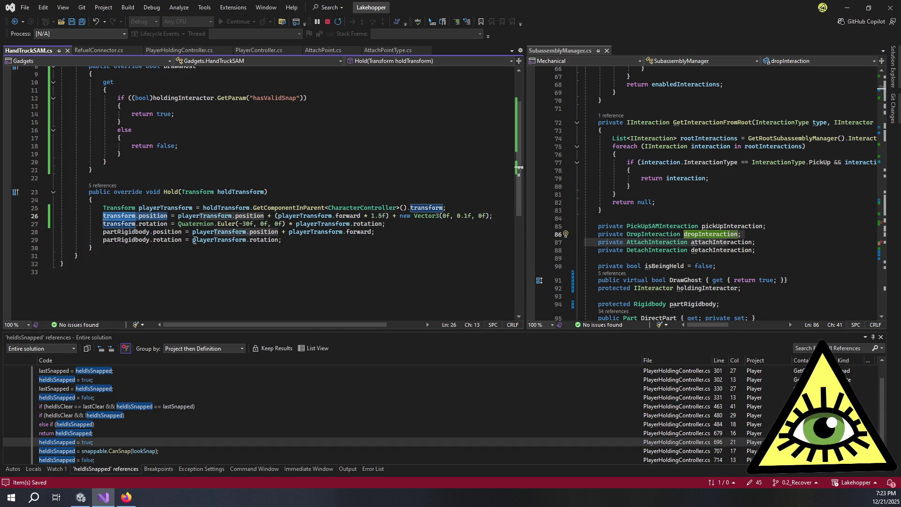
{"action": "left_click", "coordinate": [194, 240]}
{"action": "left_click", "coordinate": [375, 233]}
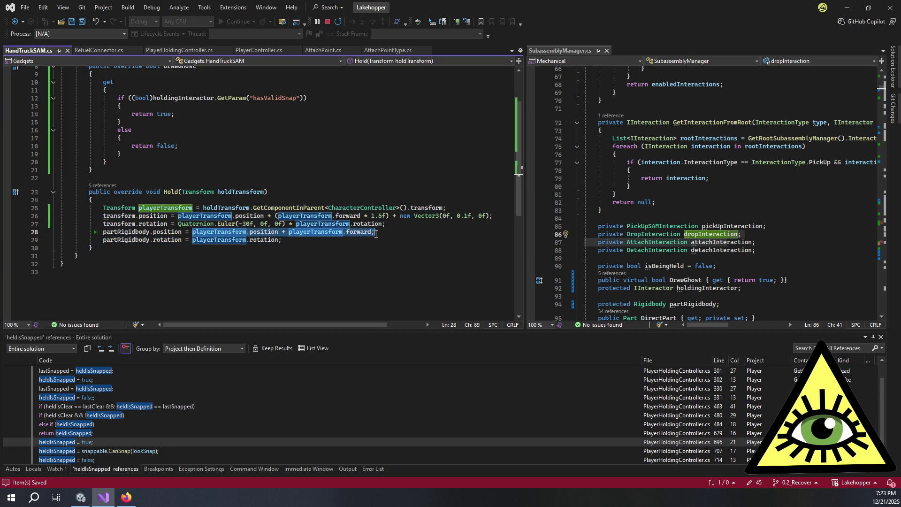
{"action": "key", "text": "BackSpace"}
{"action": "key", "text": "BackSpace"}
{"action": "key", "text": "BackSpace"}
{"action": "key", "text": "Up"}
{"action": "key", "text": "Home"}
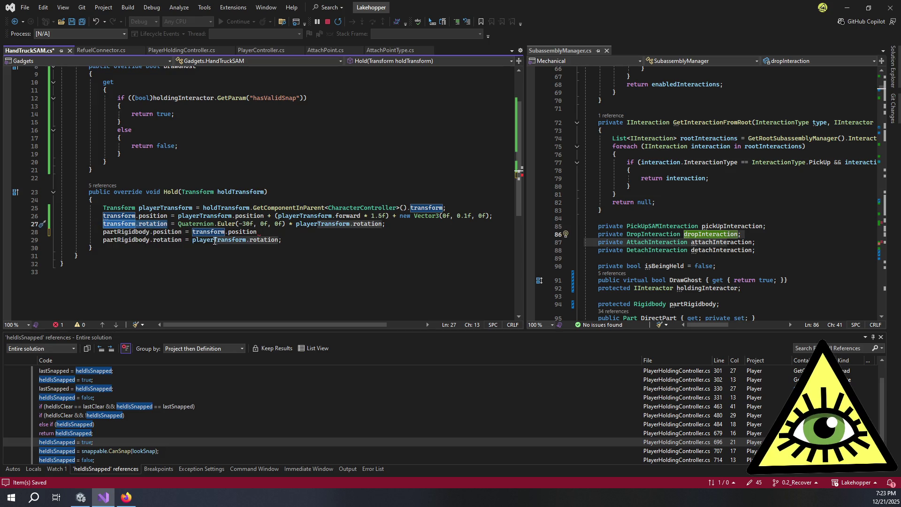
{"action": "left_click_drag", "start_coordinate": [193, 240], "coordinate": [281, 239]}
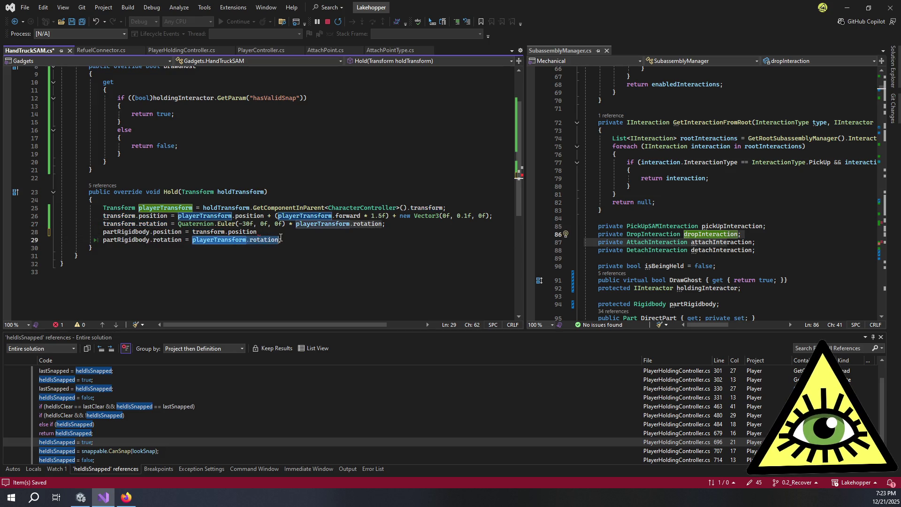
{"action": "type", "text": "transform.rotation"}
{"action": "left_click", "coordinate": [267, 232]}
{"action": "type", "text": ";"}
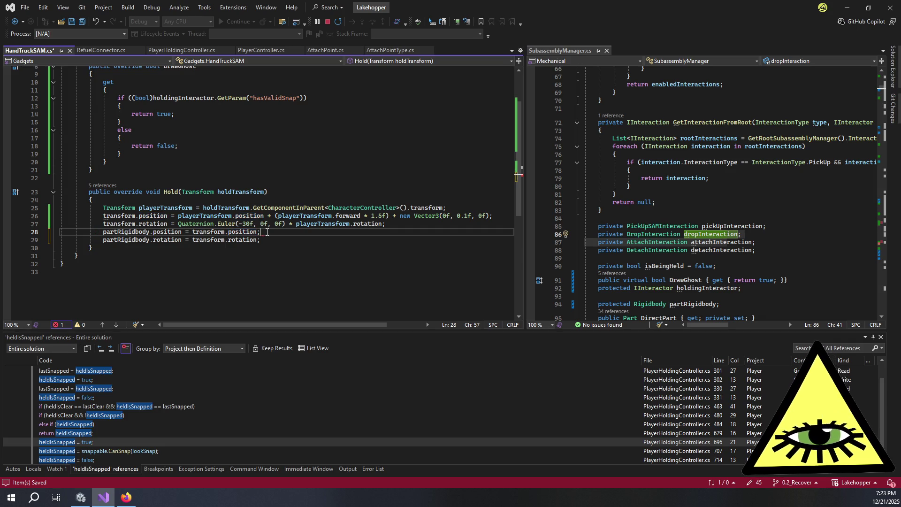
{"action": "key", "text": "ctrl+s"}
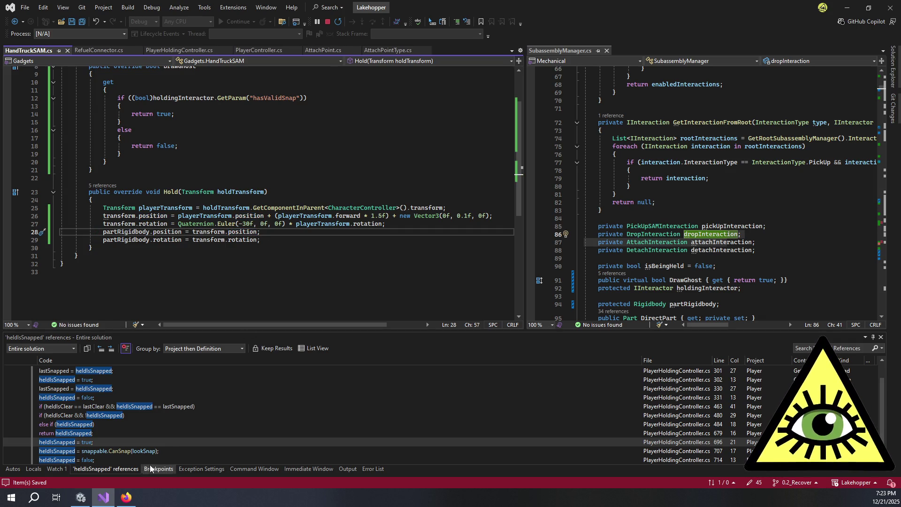
{"action": "left_click", "coordinate": [81, 497]}
{"action": "left_click", "coordinate": [437, 28]}
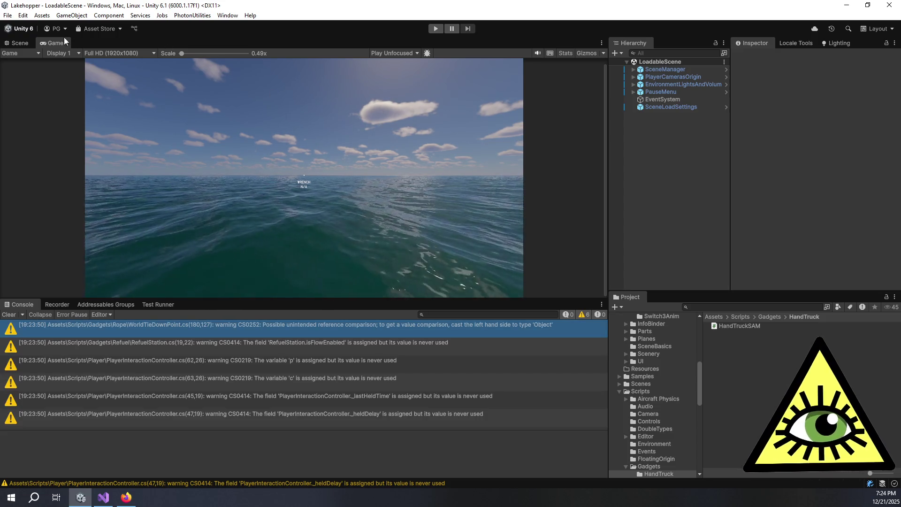
Switch to the Scene view once script compilation has finished
{"action": "key", "text": "ctrl+1"}
Enter Play mode and spawn the HandTruck SAM from the F1 debug panel
{"action": "left_click", "coordinate": [436, 29]}
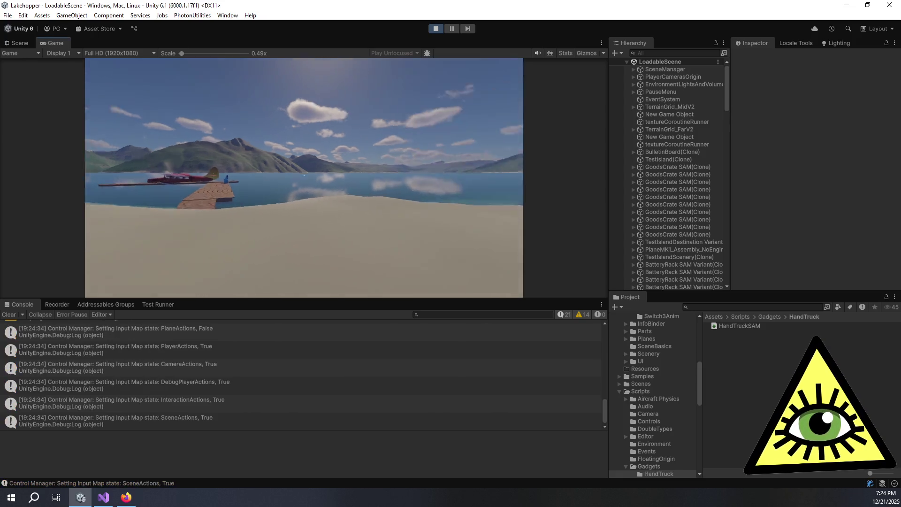
{"action": "key", "text": "F1"}
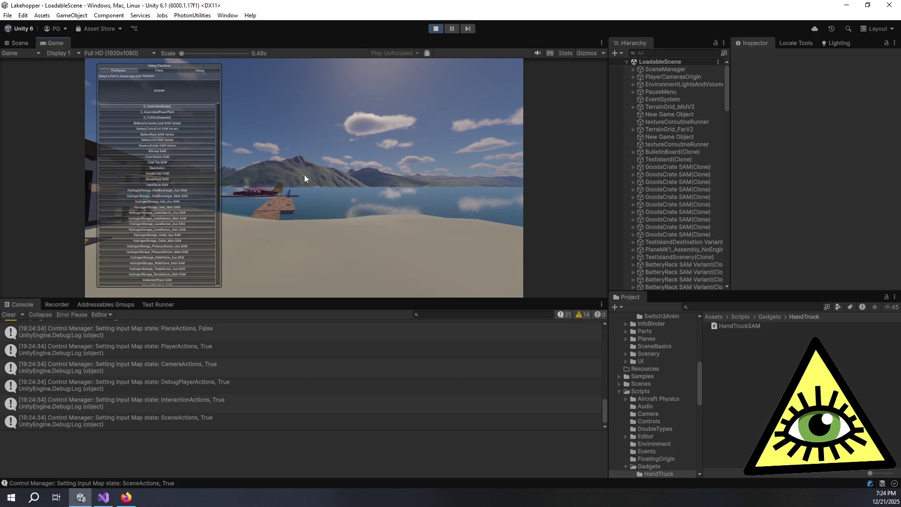
{"action": "left_click", "coordinate": [167, 184]}
{"action": "left_click", "coordinate": [172, 91]}
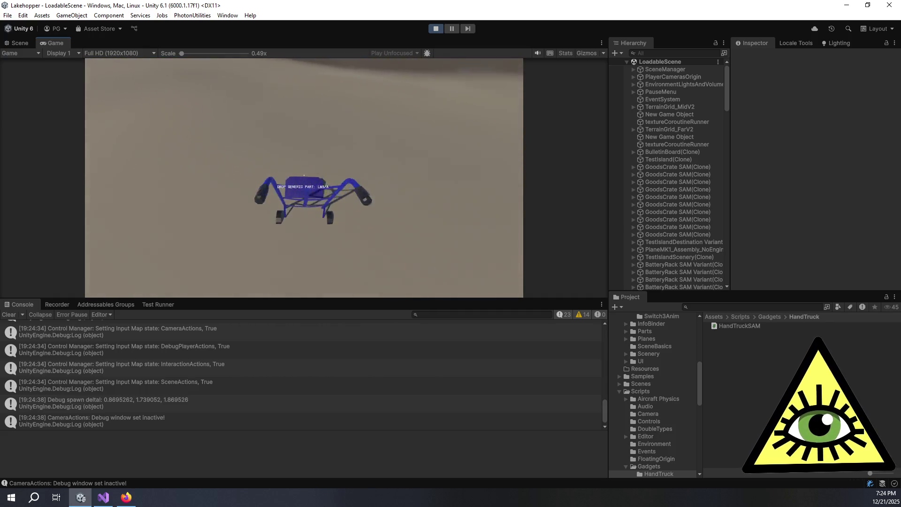
Push the hand truck down the dock toward the seaplane, then switch to Visual Studio
{"action": "key", "text": "w"}
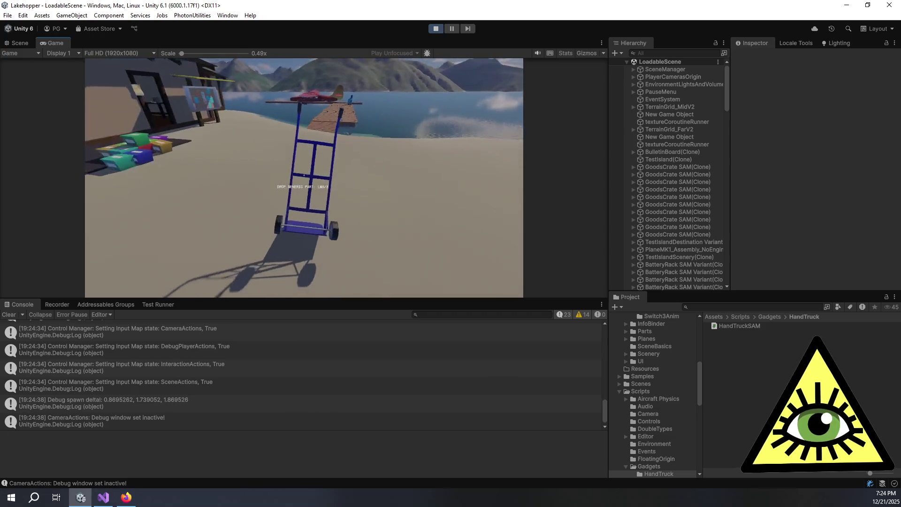
{"action": "key", "text": "w"}
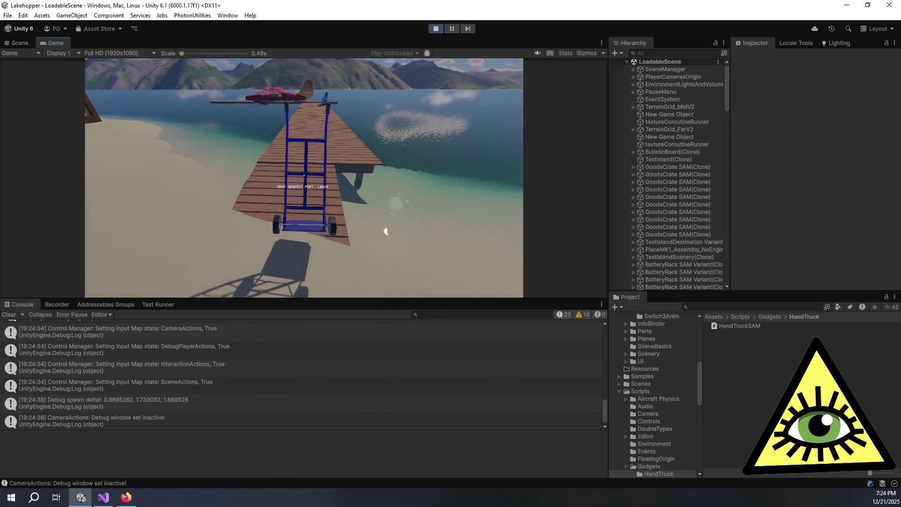
{"action": "key", "text": "w"}
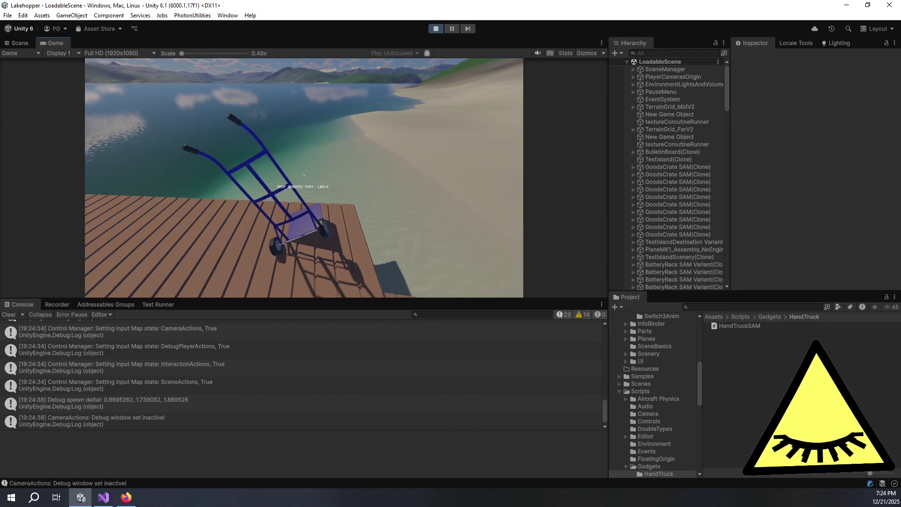
{"action": "key", "text": "w"}
{"action": "key", "text": "w"}
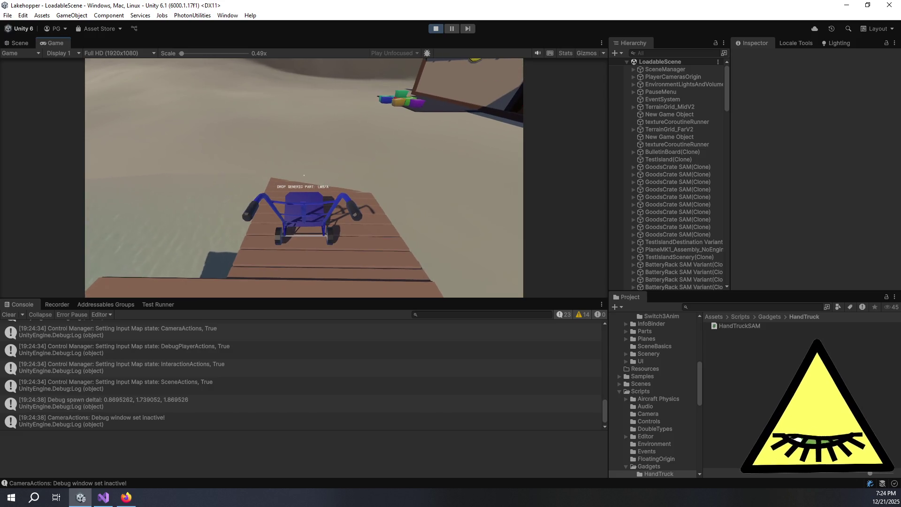
{"action": "key", "text": "w"}
{"action": "key", "text": "w"}
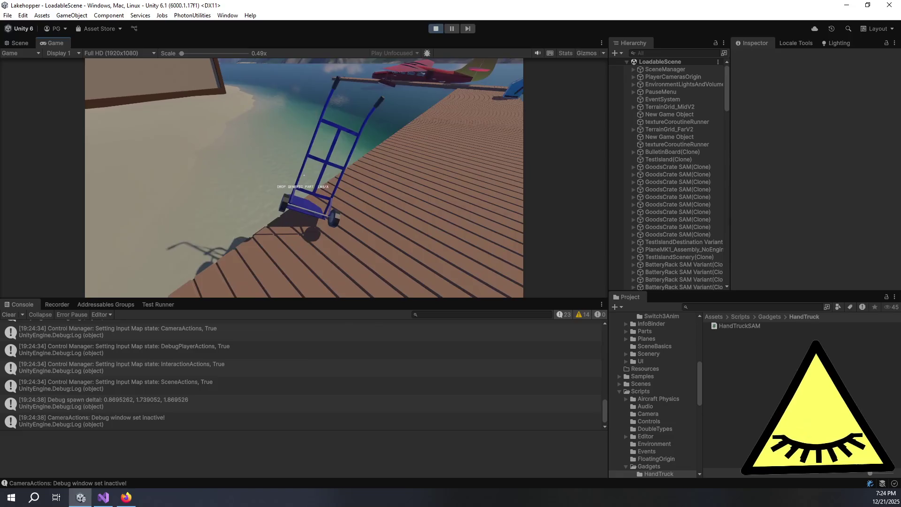
{"action": "key", "text": "w"}
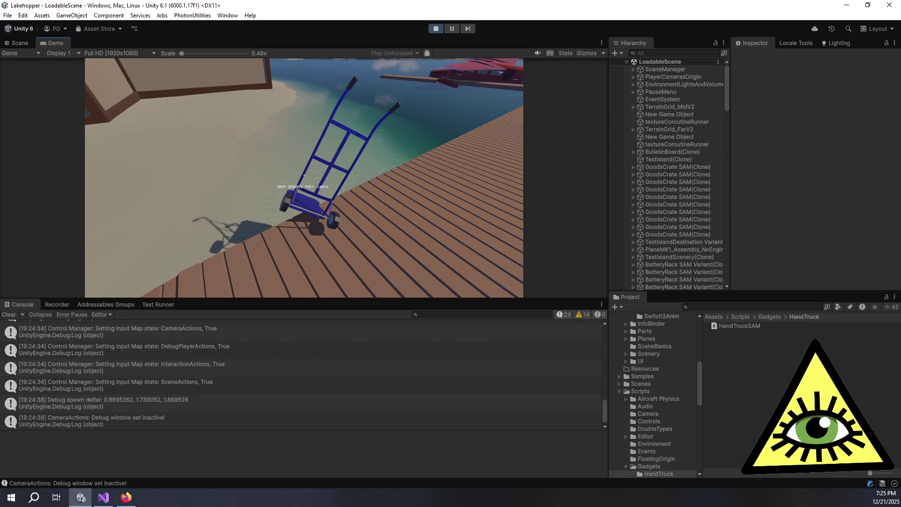
{"action": "key", "text": "w"}
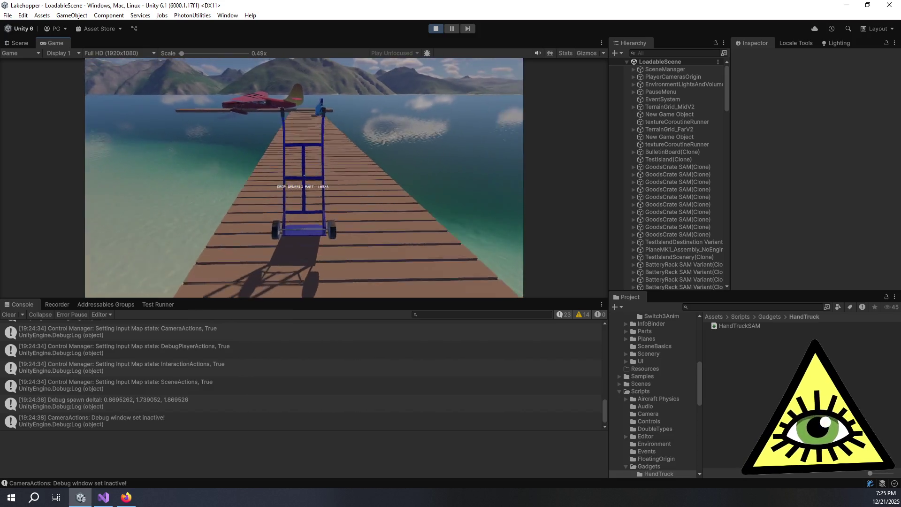
{"action": "key", "text": "w"}
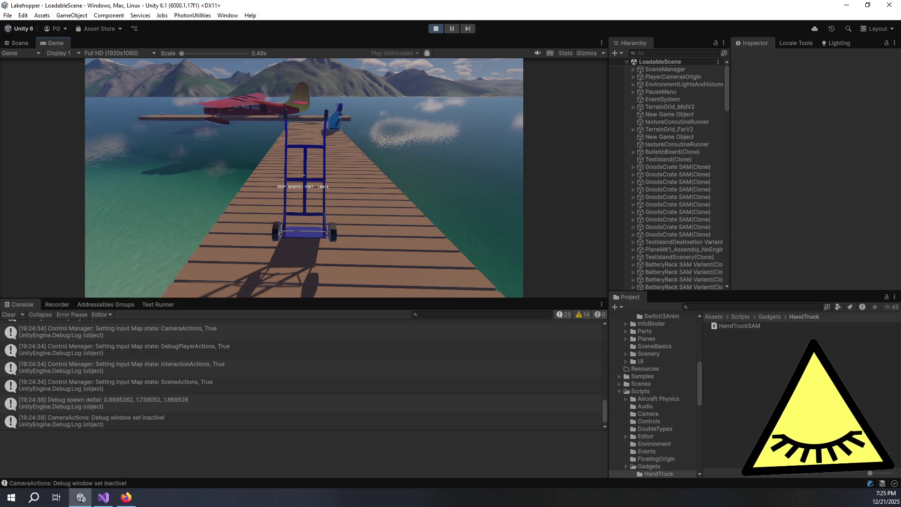
{"action": "key", "text": "alt+Tab"}
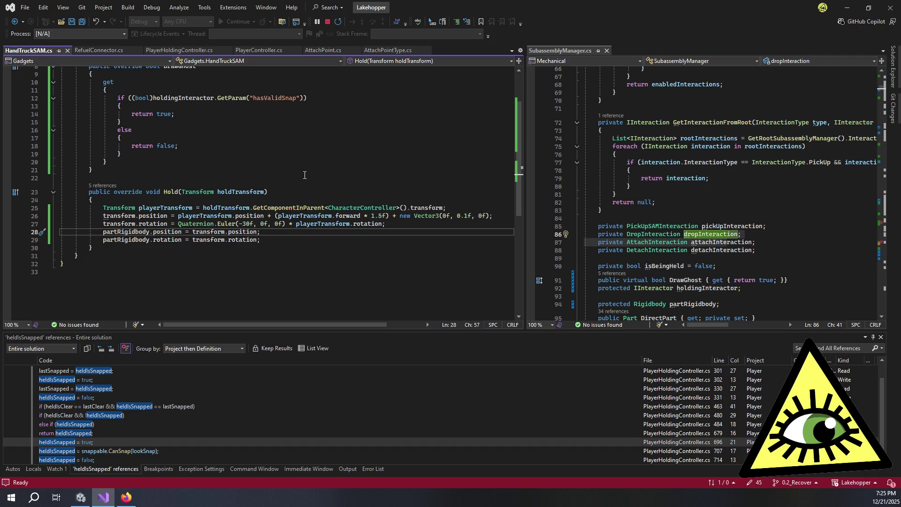
Leave the running game and return to line 27 of HandTruckSAM.cs
{"action": "key", "text": "ctrl+p"}
{"action": "key", "text": "Escape"}
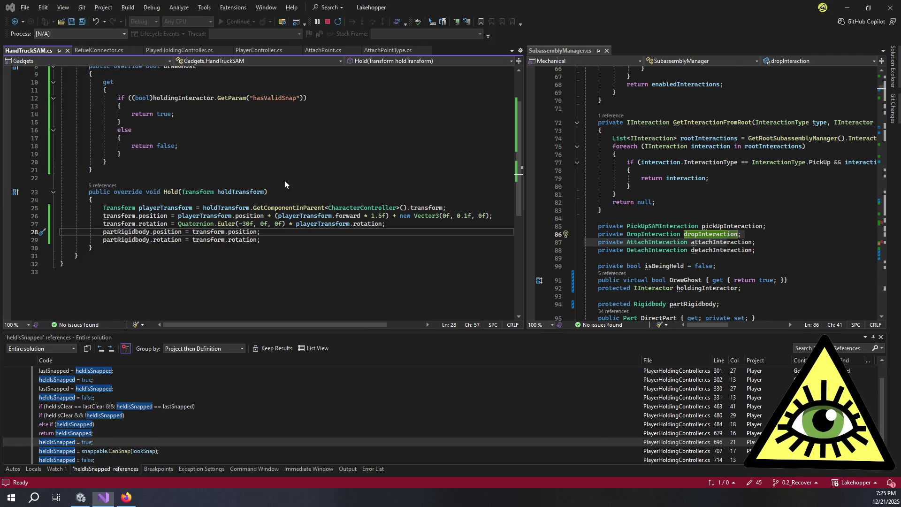
{"action": "key", "text": "alt+Tab"}
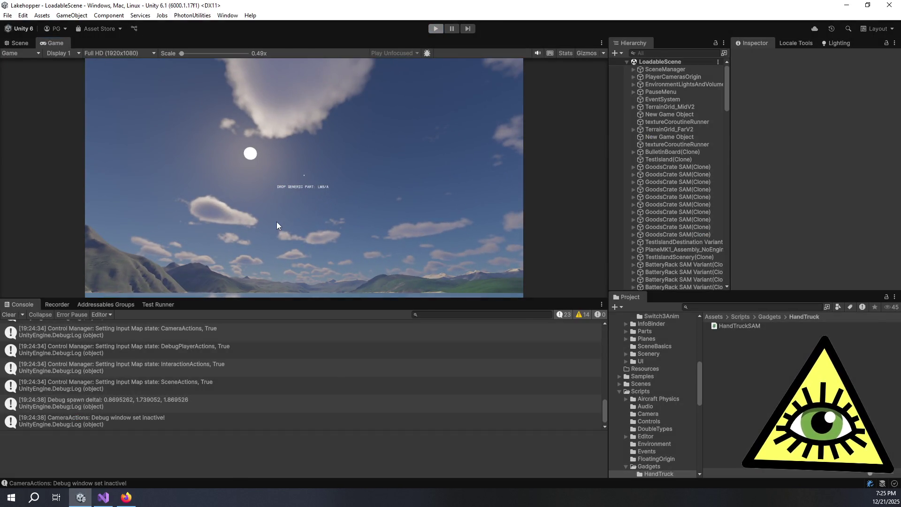
{"action": "key", "text": "alt+Tab"}
Move the Quaternion.Euler(-30f, 0f, 0f) tilt term after the player rotation on line 27
{"action": "left_click", "coordinate": [178, 224]}
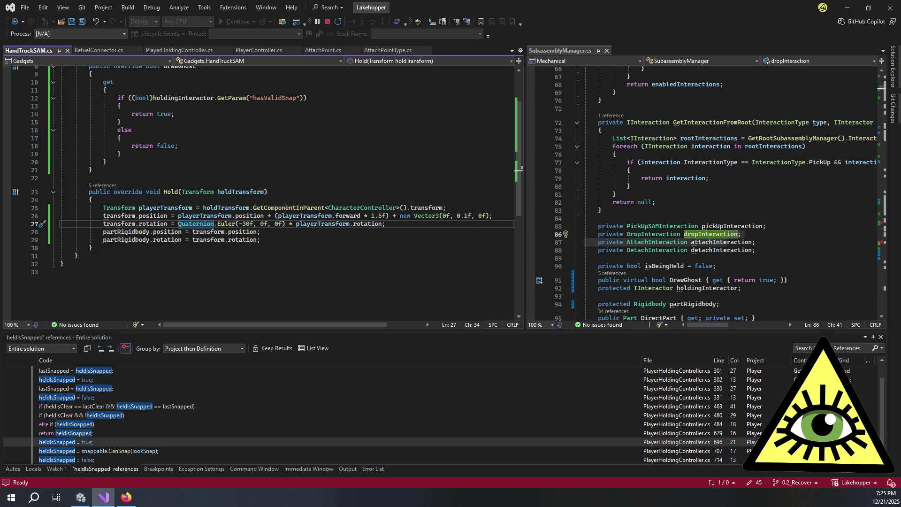
{"action": "left_click_drag", "start_coordinate": [291, 223], "coordinate": [179, 227]}
{"action": "key", "text": "ctrl+c"}
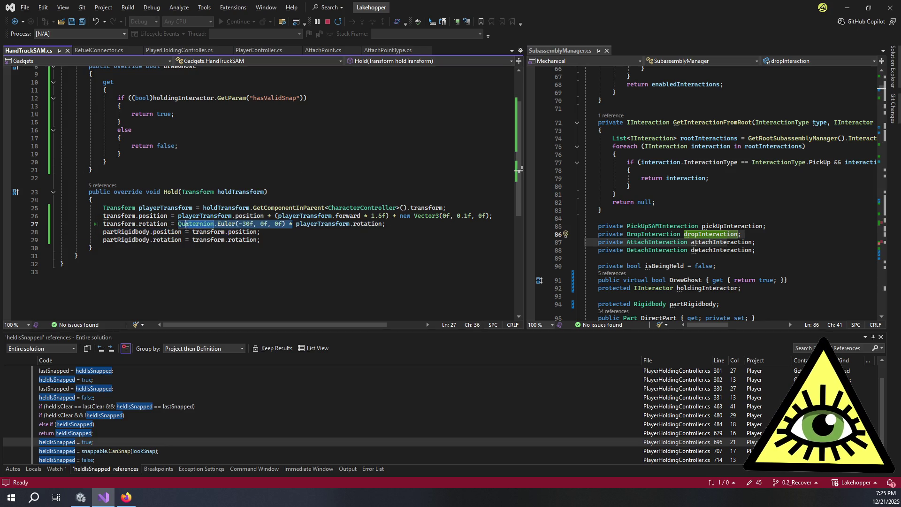
{"action": "key", "text": "Delete"}
{"action": "key", "text": "Delete"}
{"action": "key", "text": "ctrl+Right"}
{"action": "key", "text": "ctrl+Right"}
{"action": "key", "text": "ctrl+Right"}
{"action": "type", "text": "*"}
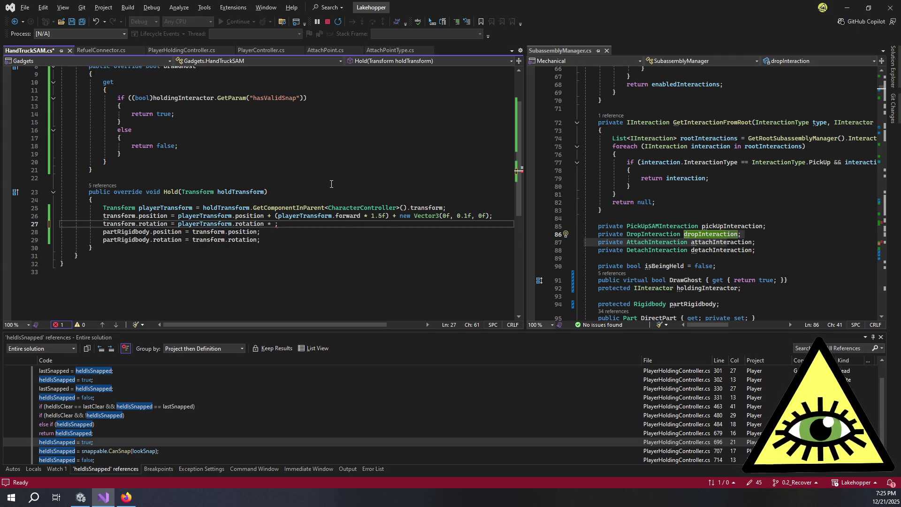
{"action": "key", "text": "ctrl+v"}
{"action": "key", "text": "BackSpace"}
{"action": "key", "text": "BackSpace"}
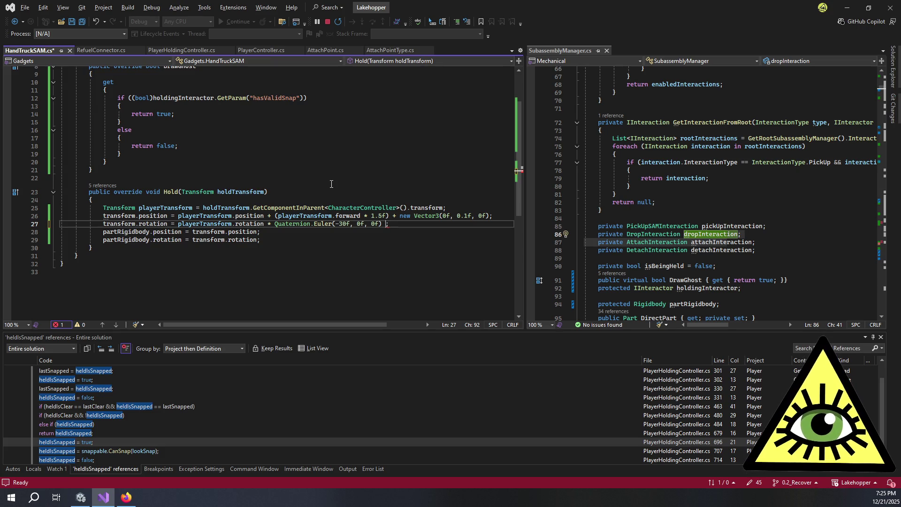
Wrap the tilt term in parentheses multiplied by playerTransform.rotation, then save the script
{"action": "key", "text": "ctrl+Left"}
{"action": "key", "text": "ctrl+Left"}
{"action": "key", "text": "ctrl+Left"}
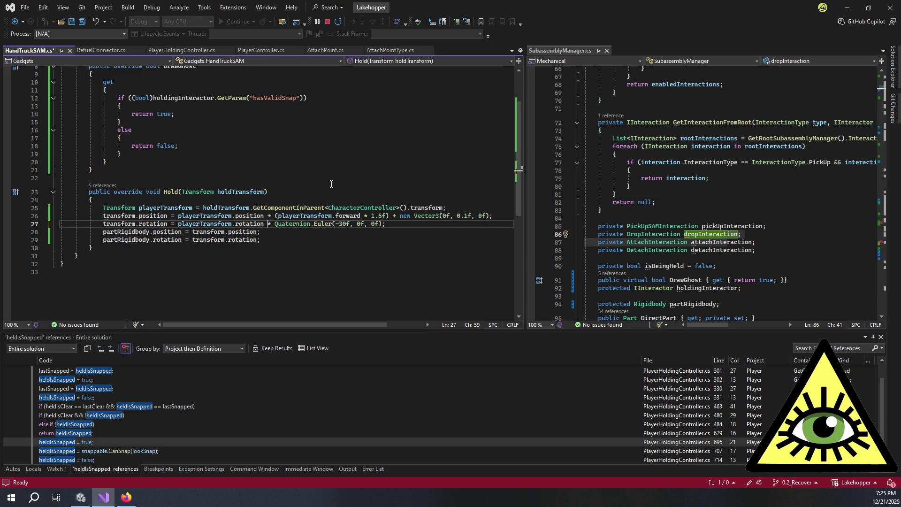
{"action": "key", "text": "ctrl+Right"}
{"action": "type", "text": "("}
{"action": "key", "text": "ctrl+Right"}
{"action": "key", "text": "ctrl+Right"}
{"action": "key", "text": "ctrl+Right"}
{"action": "key", "text": "Right"}
{"action": "type", "text": "* "}
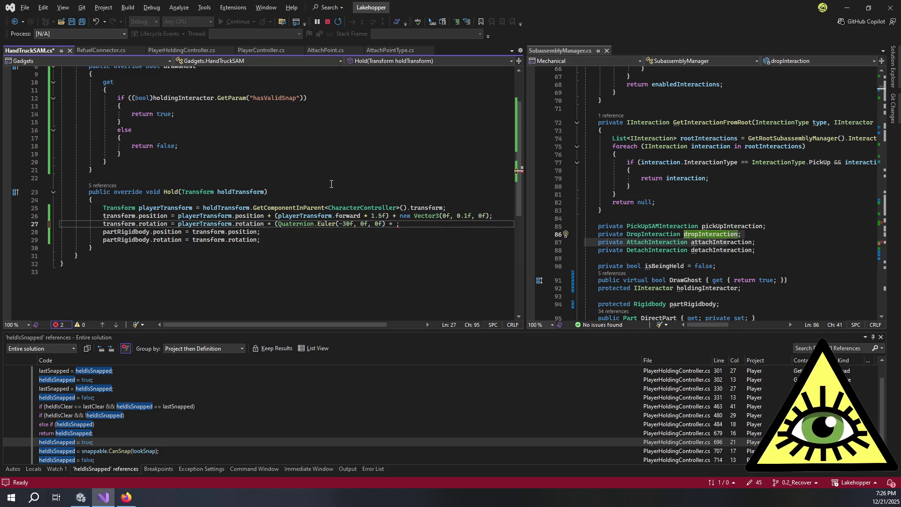
{"action": "type", "text": "playerTransform.rot"}
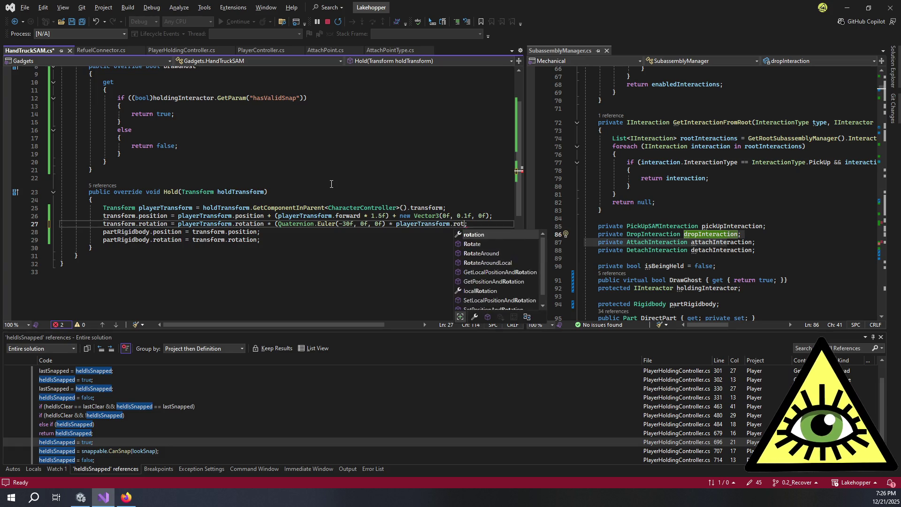
{"action": "key", "text": "Tab"}
{"action": "type", "text": ")"}
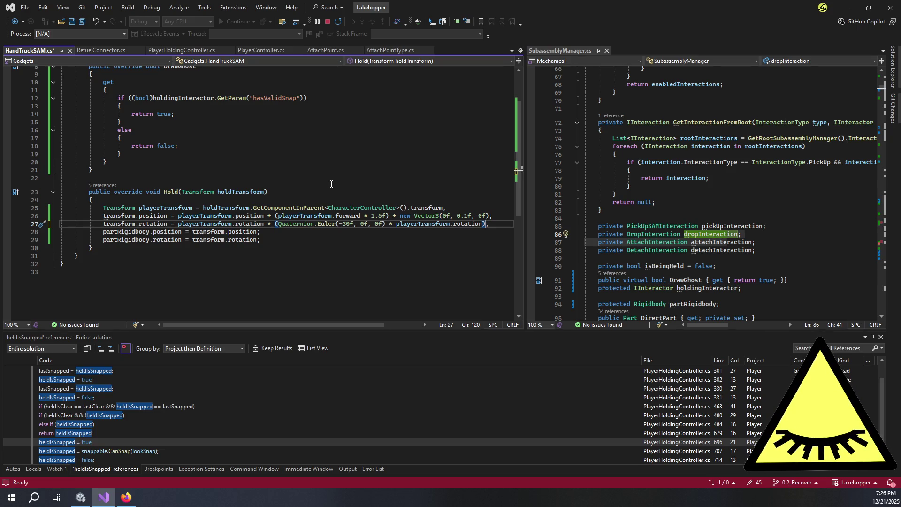
{"action": "key", "text": "ctrl+s"}
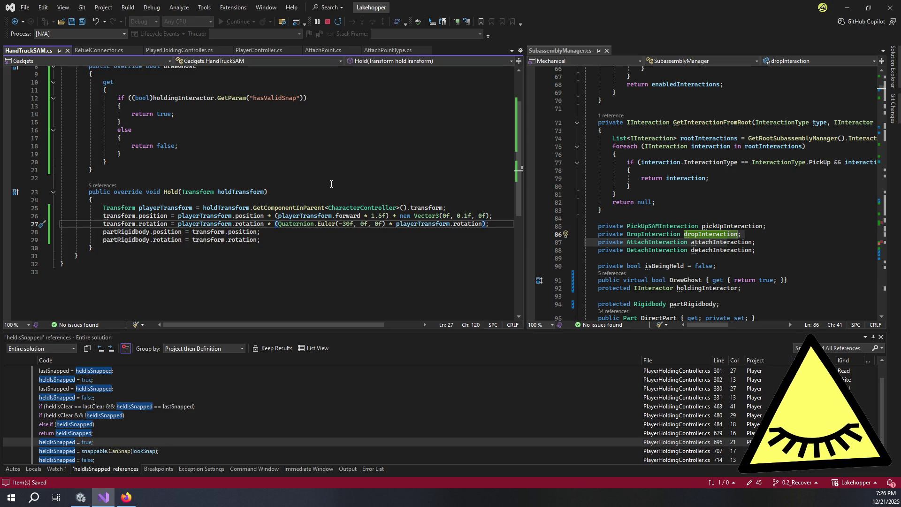
{"action": "key", "text": "alt+Tab"}
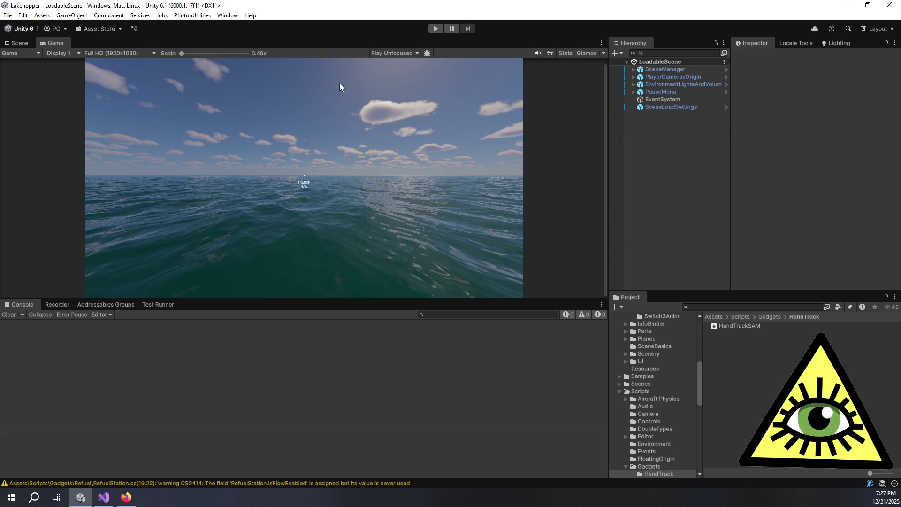
Enter Play mode with the recompiled scripts, loading the beach, dock and red seaplane
{"action": "left_click", "coordinate": [437, 28]}
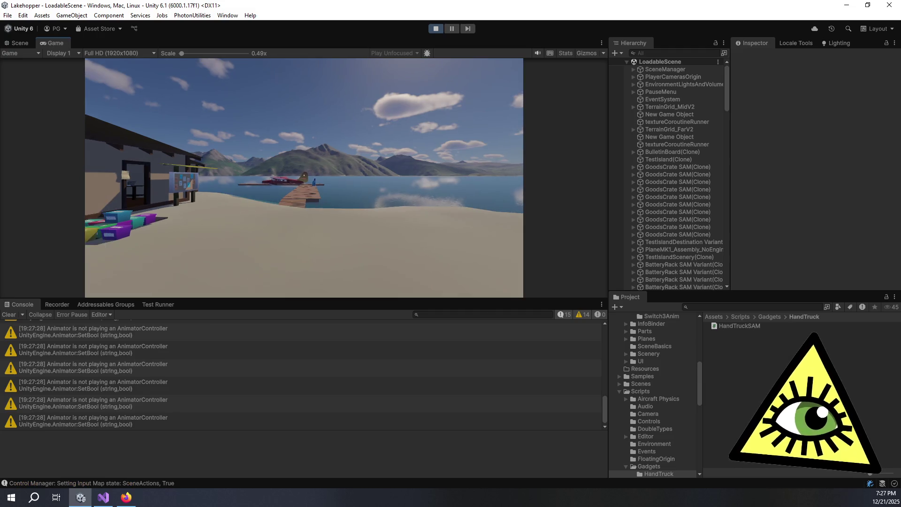
Spawn a HandTruck SAM from the F1 debug panel and push it along the dock
{"action": "key", "text": "F1"}
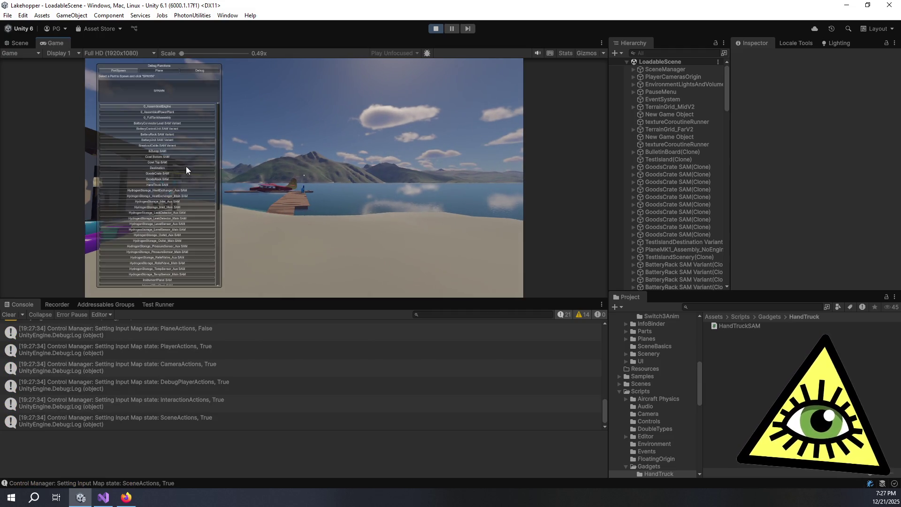
{"action": "left_click", "coordinate": [173, 183]}
{"action": "left_click", "coordinate": [176, 92]}
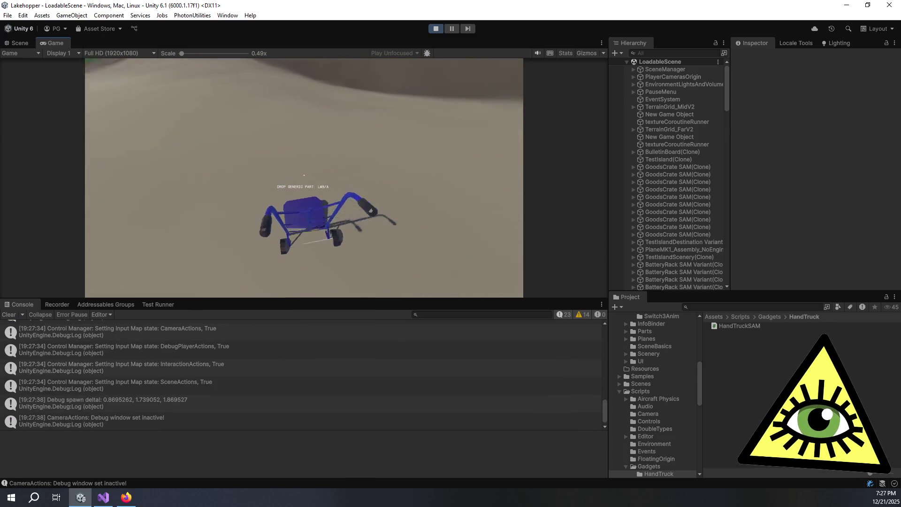
{"action": "key", "text": "w"}
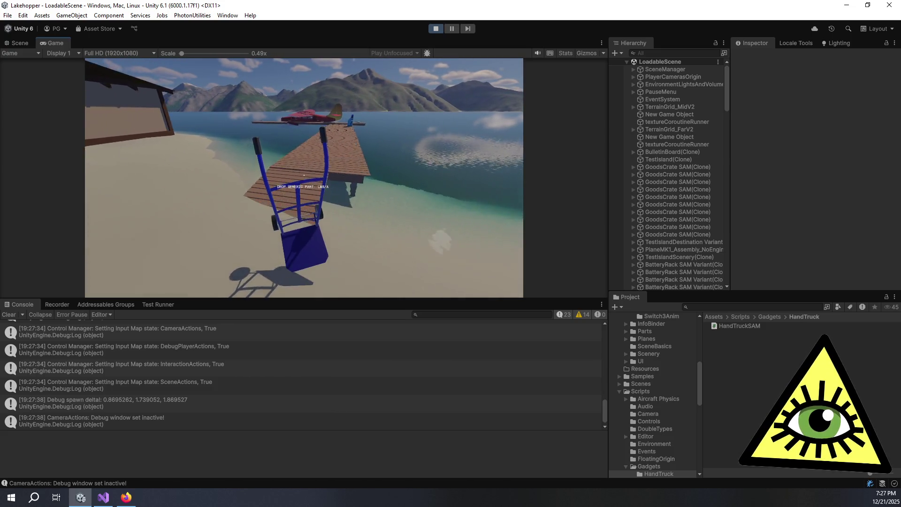
{"action": "key", "text": "w"}
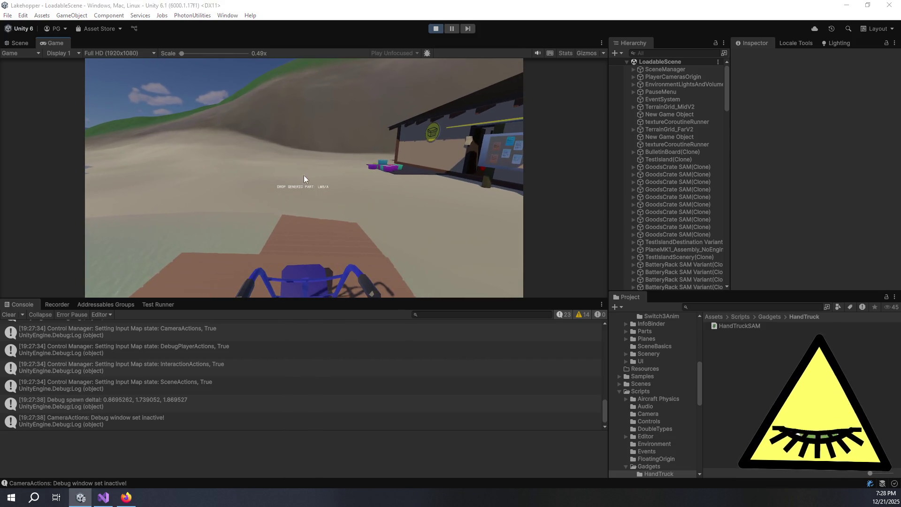
Remove line 27's extra parentheses and duplicate '* playerTransform.rotation', save, and return to Unity
{"action": "key", "text": "alt+Tab"}
{"action": "left_click", "coordinate": [278, 224]}
{"action": "key", "text": "ctrl+period"}
{"action": "key", "text": "Return"}
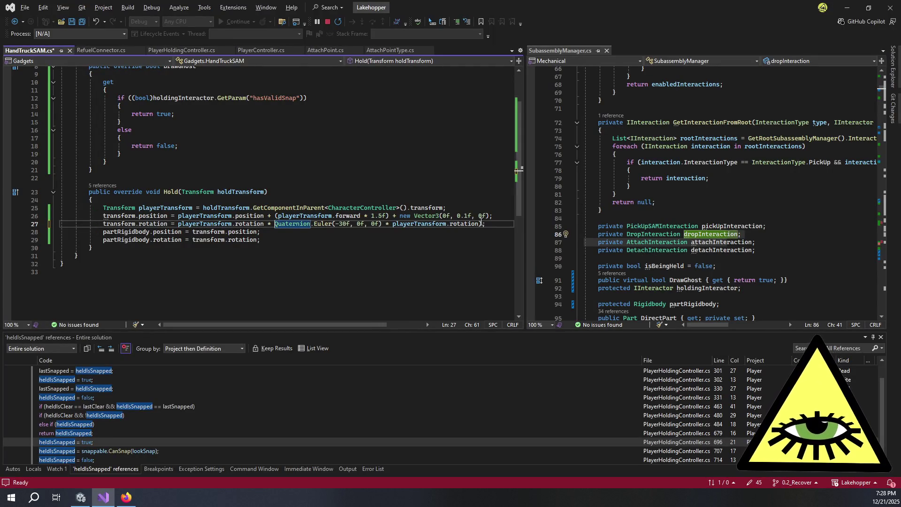
{"action": "left_click", "coordinate": [484, 224]}
{"action": "key", "text": "ctrl+shift+Left"}
{"action": "key", "text": "ctrl+shift+Left"}
{"action": "key", "text": "ctrl+shift+Left"}
{"action": "key", "text": "Delete"}
{"action": "key", "text": "ctrl+s"}
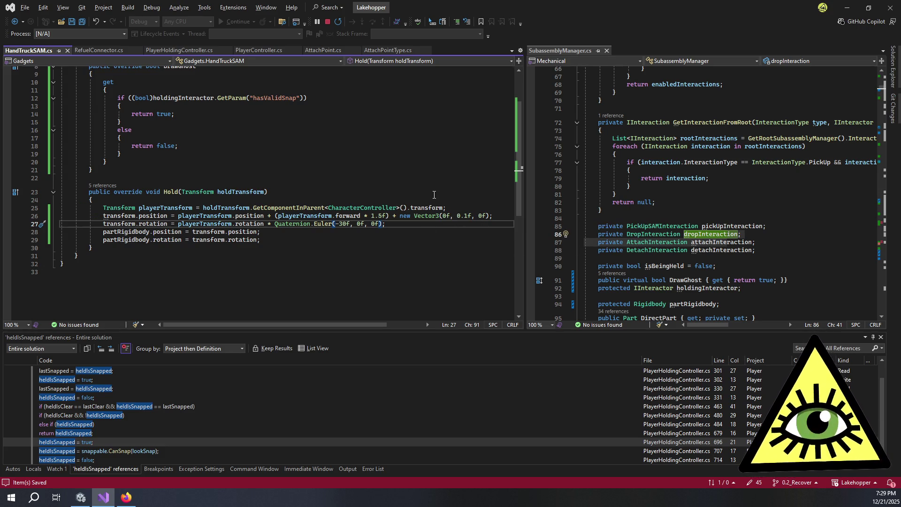
{"action": "key", "text": "alt+Tab"}
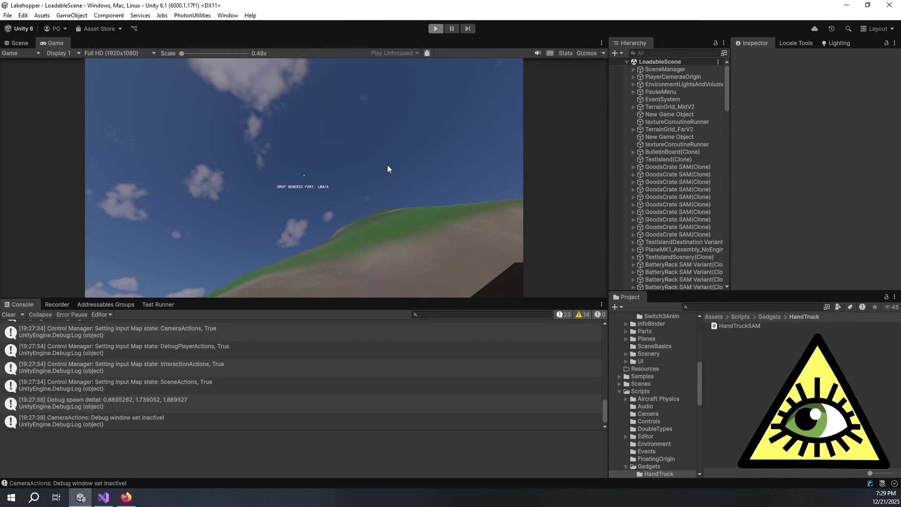
Exit Play mode with Ctrl+P and go back to HandTruckSAM.cs in Visual Studio
{"action": "key", "text": "ctrl+p"}
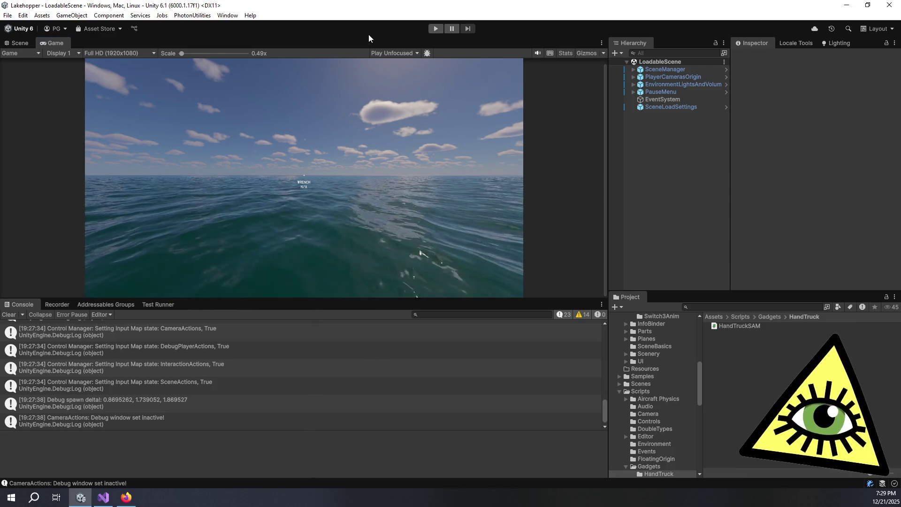
{"action": "key", "text": "alt+Tab"}
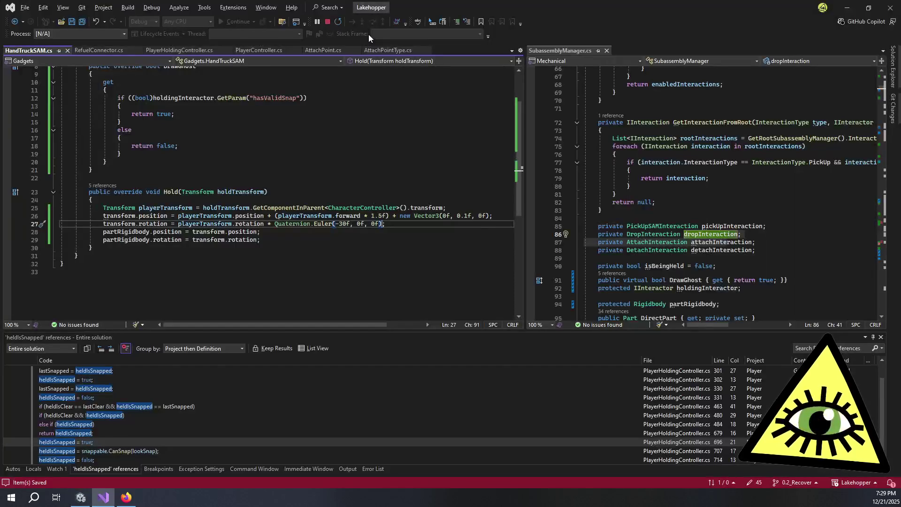
Change the held height offset from 0.1f to 0.15f and save
{"action": "left_click", "coordinate": [466, 217]}
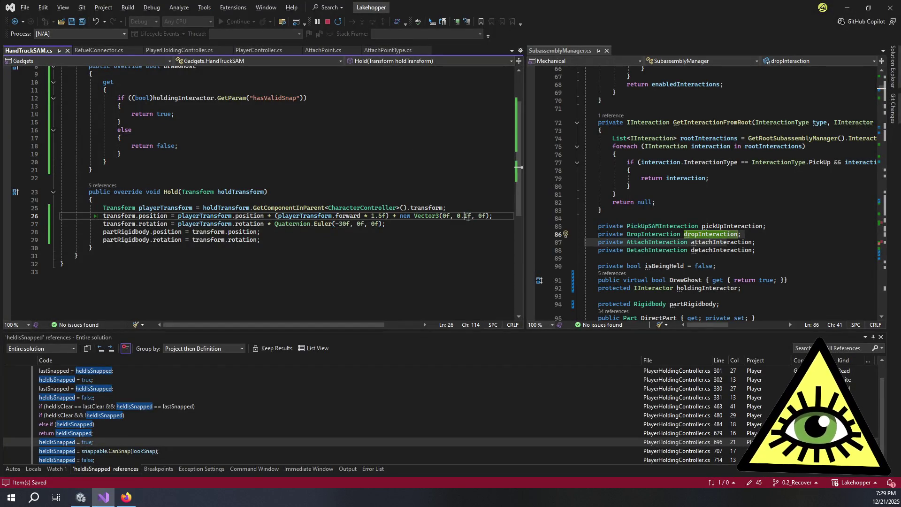
{"action": "type", "text": "5"}
{"action": "key", "text": "ctrl+s"}
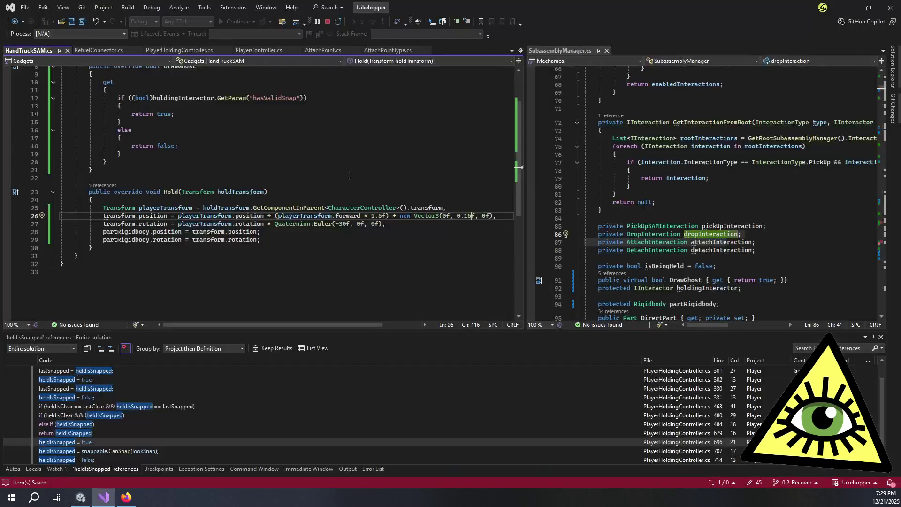
Add a [SerializeField] private Vector3 _tiltOffset field above DrawGhost and select line 27's hardcoded offset
{"action": "scroll", "coordinate": [304, 165], "scroll_direction": "up", "scroll_amount": 3}
{"action": "left_click", "coordinate": [235, 124]}
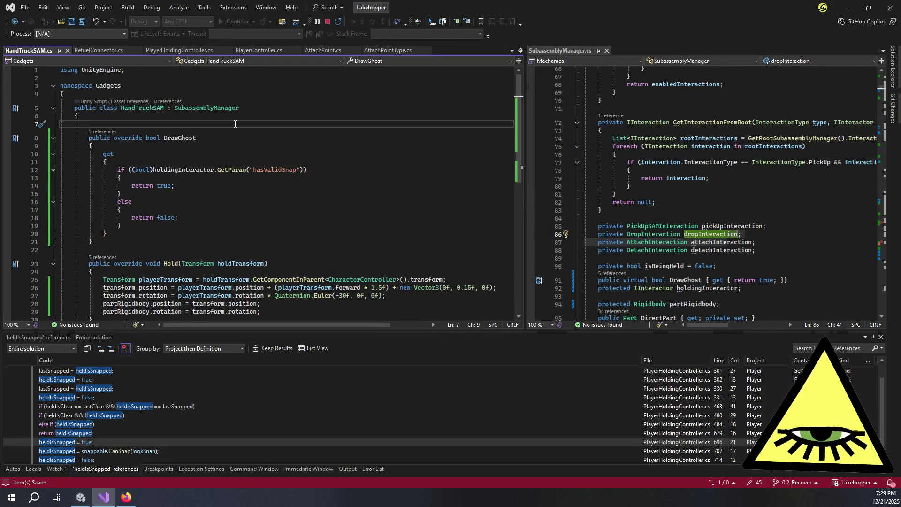
{"action": "type", "text": "[Seria"}
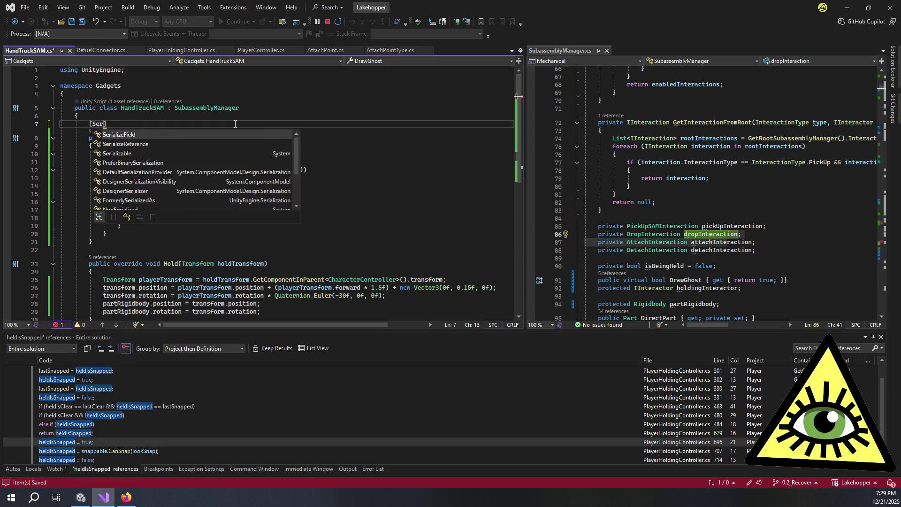
{"action": "key", "text": "Tab"}
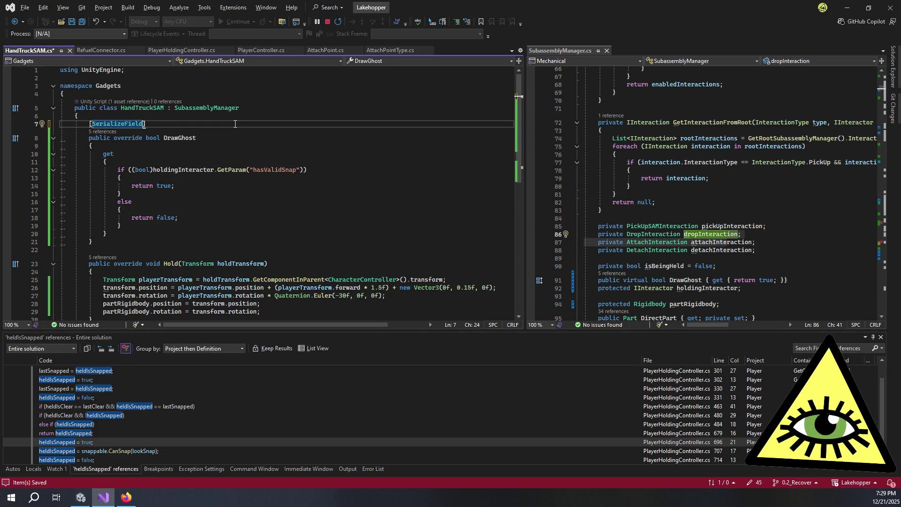
{"action": "key", "text": "Return"}
{"action": "type", "text": "private Vector3 "}
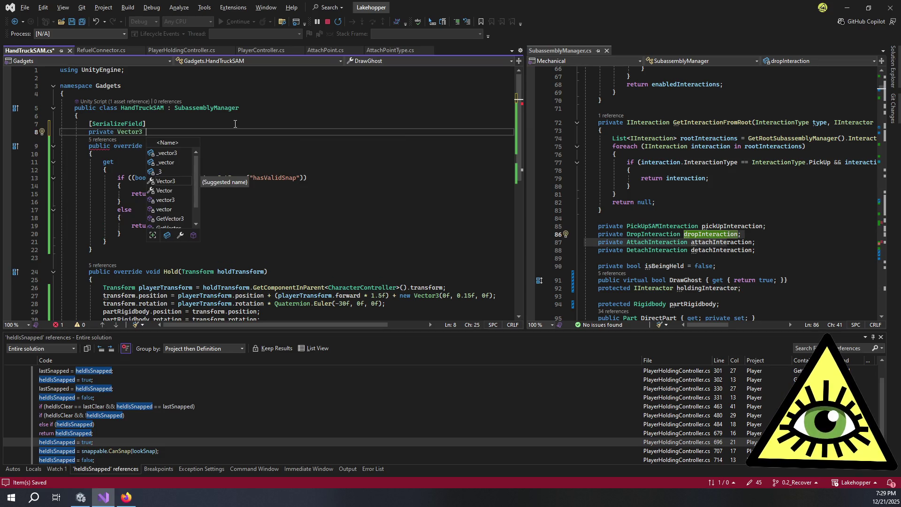
{"action": "type", "text": "_ti"}
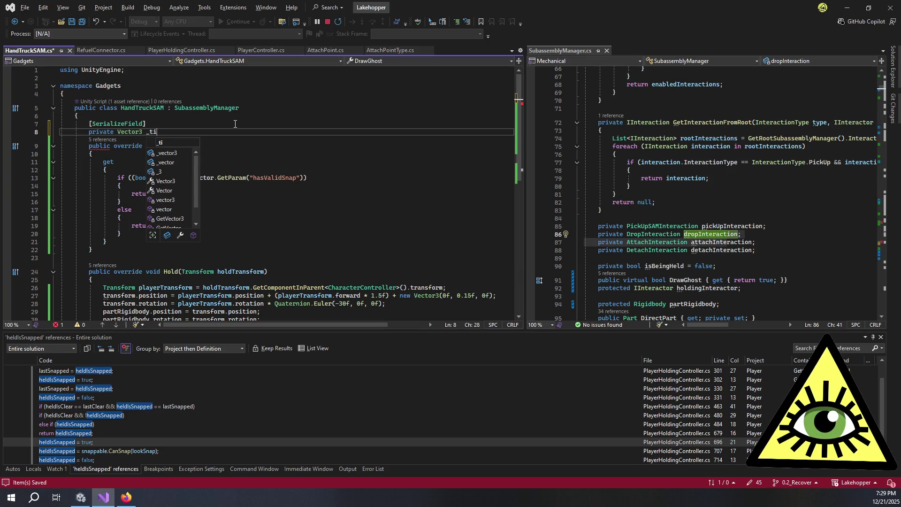
{"action": "type", "text": "ltOffset;"}
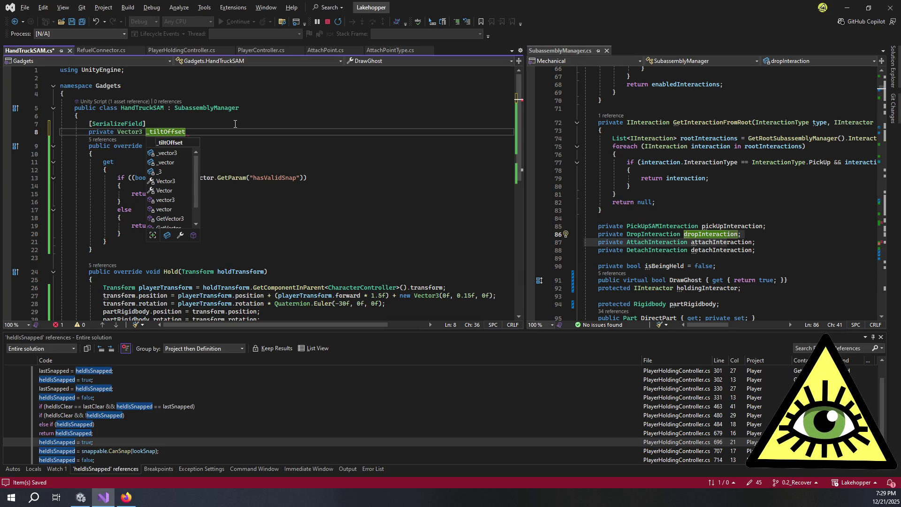
{"action": "scroll", "coordinate": [263, 141], "scroll_direction": "down", "scroll_amount": 2}
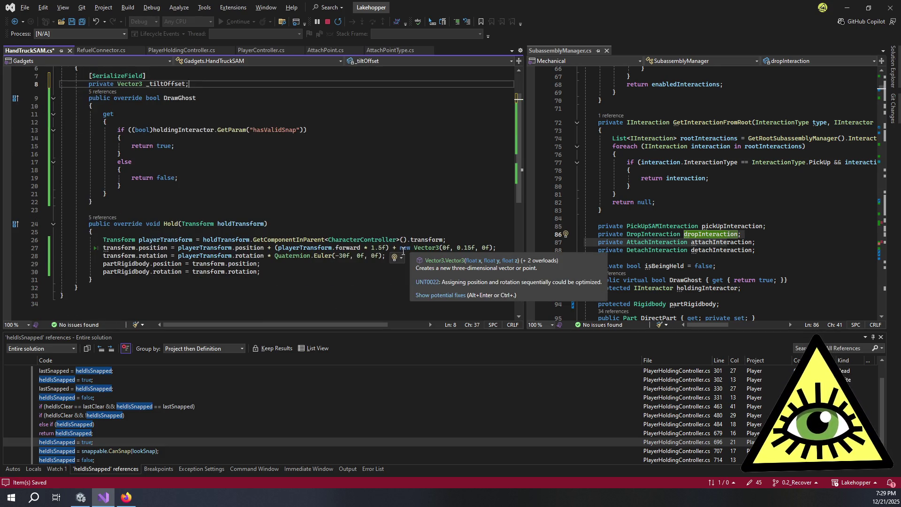
{"action": "key", "text": "ctrl+minus"}
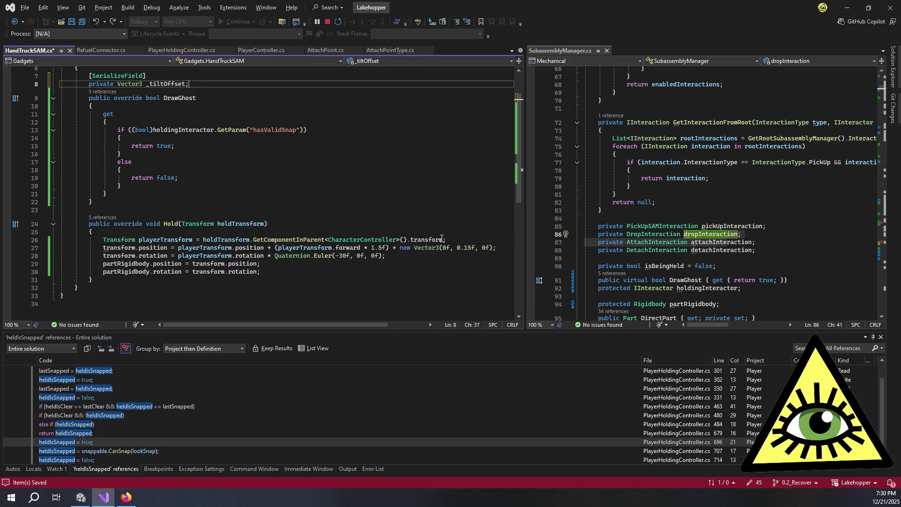
{"action": "left_click_drag", "start_coordinate": [493, 252], "coordinate": [401, 248]}
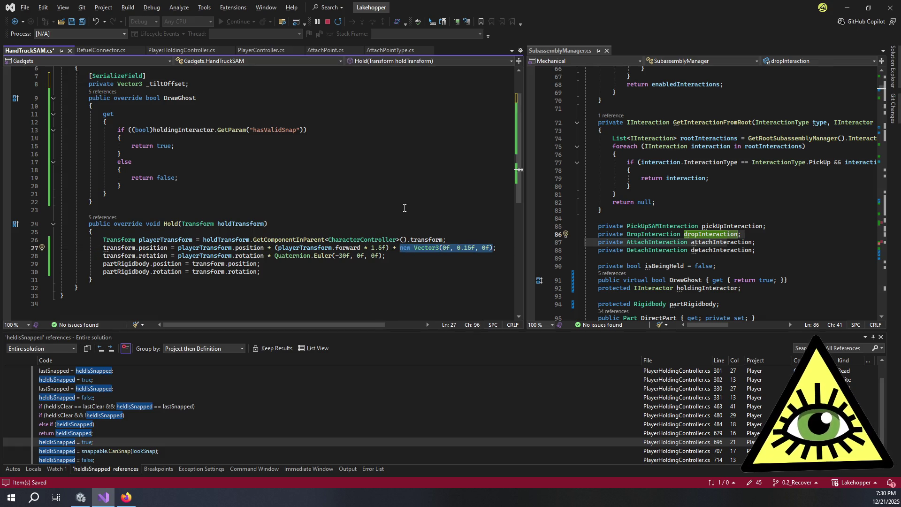
Replace the hardcoded offset with _tiltOffset, then rename the field to _cartOffset throughout the file
{"action": "type", "text": "_tilt"}
{"action": "key", "text": "Tab"}
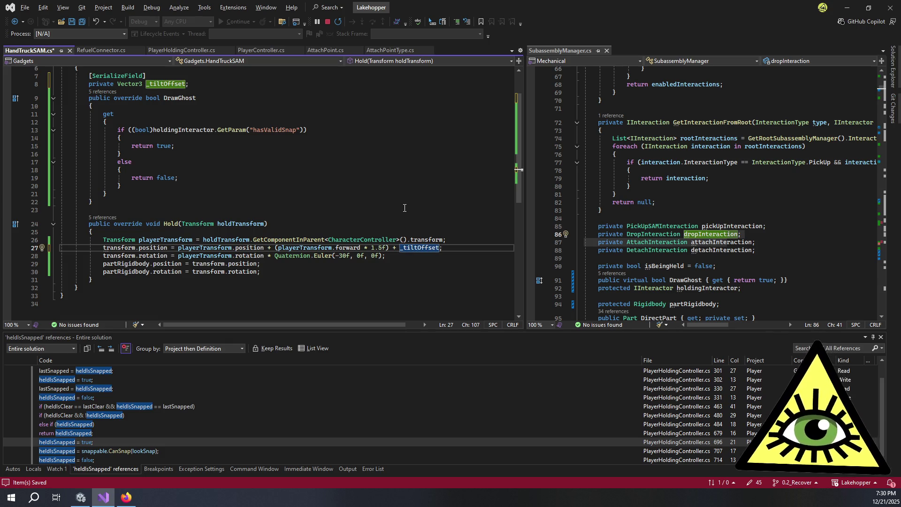
{"action": "left_click", "coordinate": [164, 86]}
{"action": "key", "text": "ctrl+r"}
{"action": "key", "text": "ctrl+r"}
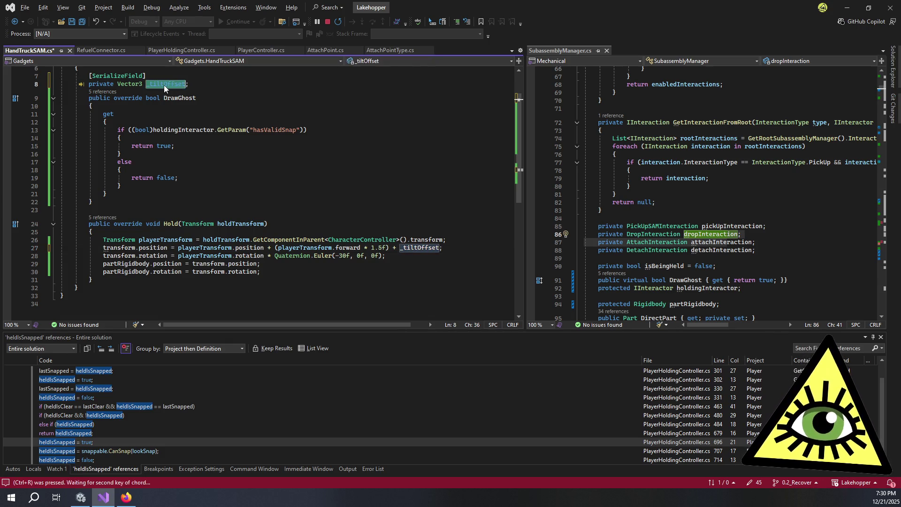
{"action": "type", "text": "_car"}
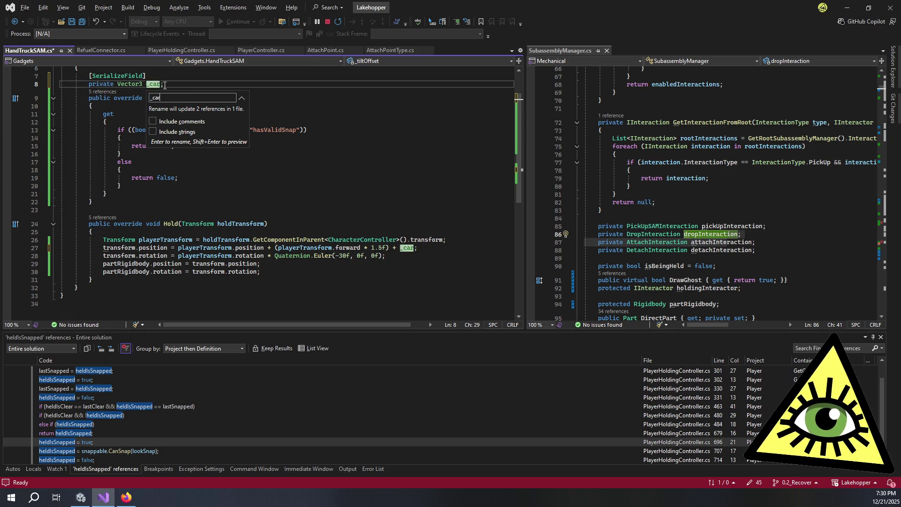
{"action": "type", "text": "tOffset"}
{"action": "key", "text": "Return"}
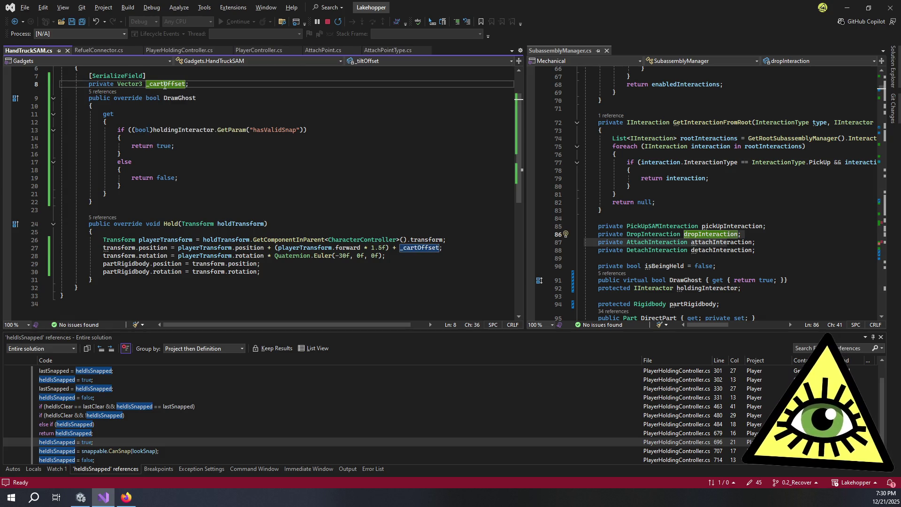
Add a [SerializeField] private float _cartAngle = -30f field below _cartOffset
{"action": "left_click", "coordinate": [357, 203]}
{"action": "left_click", "coordinate": [414, 263]}
{"action": "left_click", "coordinate": [404, 257]}
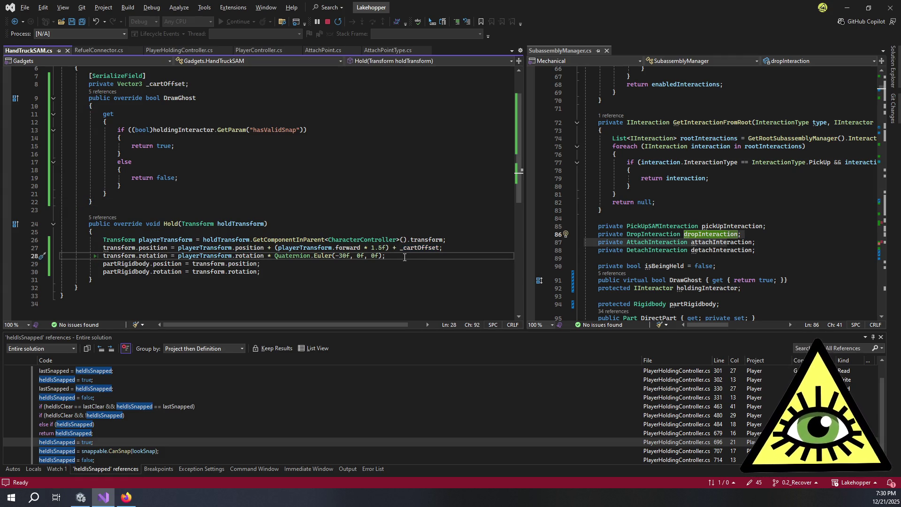
{"action": "left_click", "coordinate": [188, 83]}
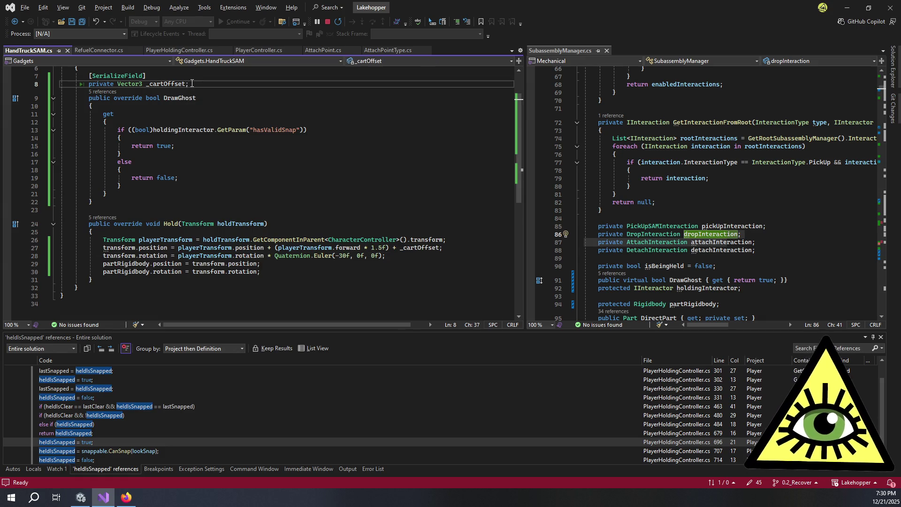
{"action": "key", "text": "Return"}
{"action": "type", "text": "[Ser"}
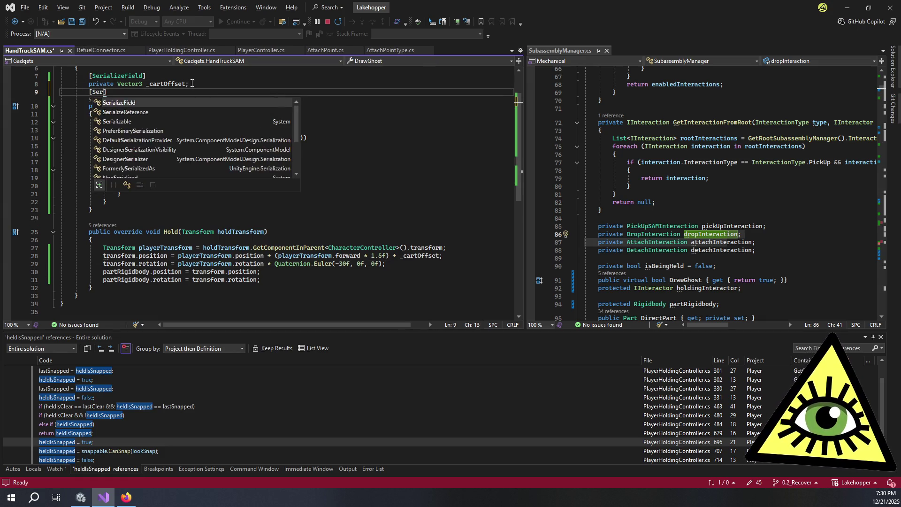
{"action": "key", "text": "Tab"}
{"action": "type", "text": "]"}
{"action": "key", "text": "Return"}
{"action": "type", "text": "pr"}
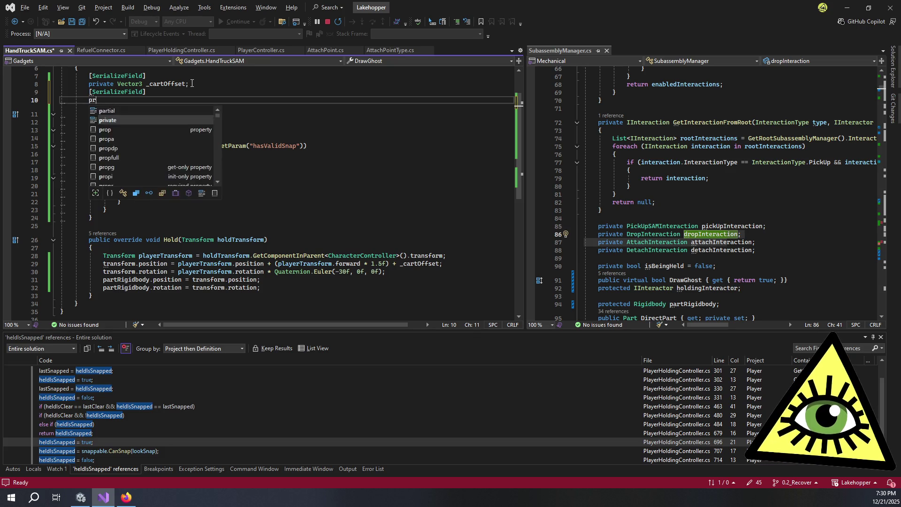
{"action": "type", "text": "ivate float _c"}
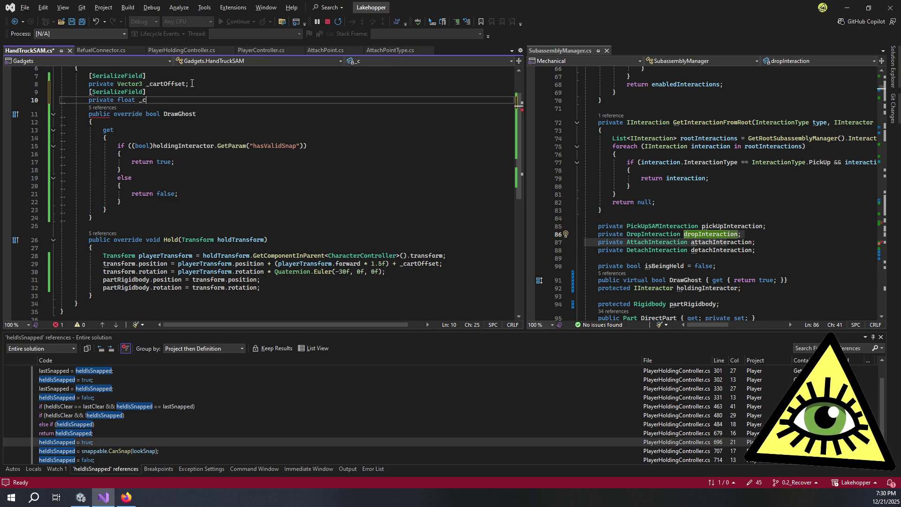
{"action": "type", "text": "artAngle = "}
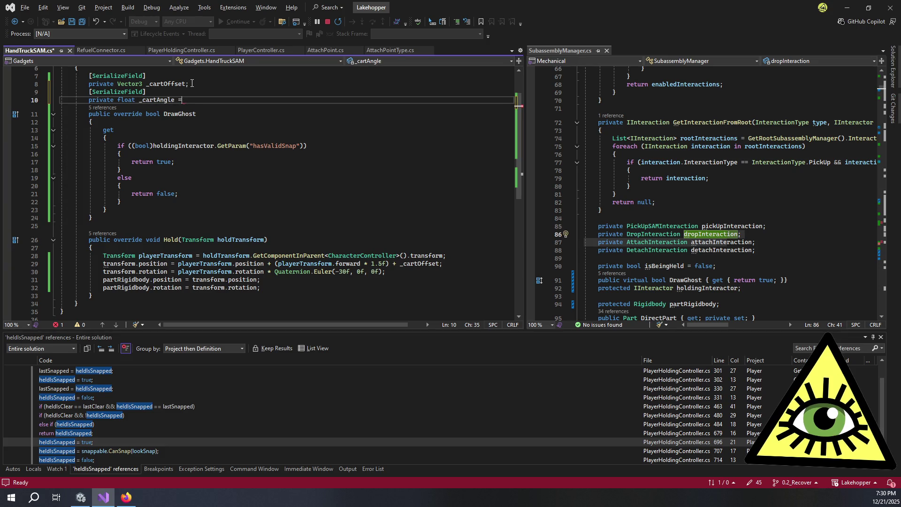
{"action": "type", "text": "-30f;"}
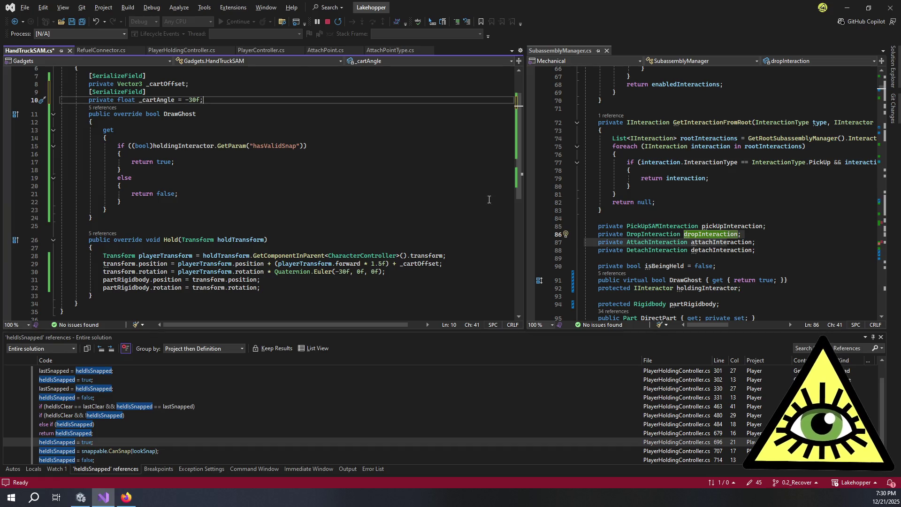
Use _cartAngle instead of -30f as the Quaternion.Euler x angle and save the script
{"action": "left_click", "coordinate": [365, 271]}
{"action": "key", "text": "Left"}
{"action": "key", "text": "Left"}
{"action": "key", "text": "Left"}
{"action": "key", "text": "BackSpace"}
{"action": "key", "text": "BackSpace"}
{"action": "key", "text": "BackSpace"}
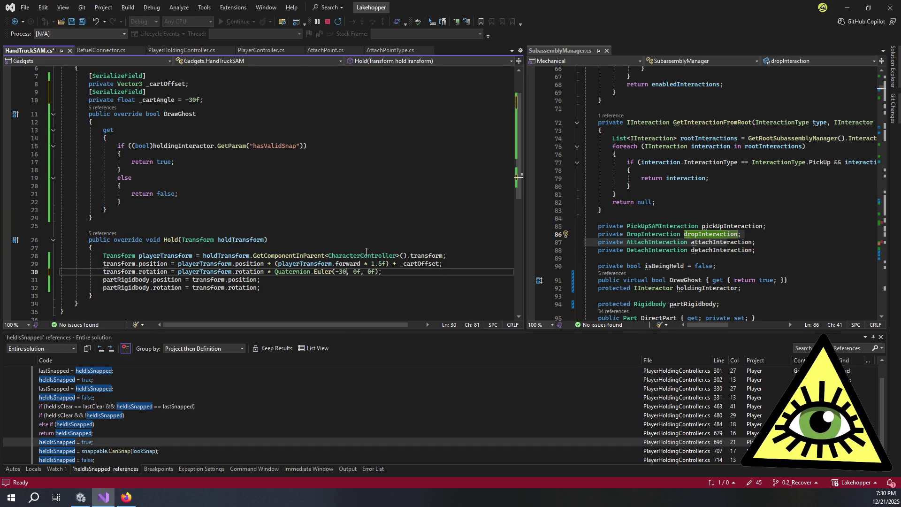
{"action": "type", "text": "_c"}
{"action": "key", "text": "Tab"}
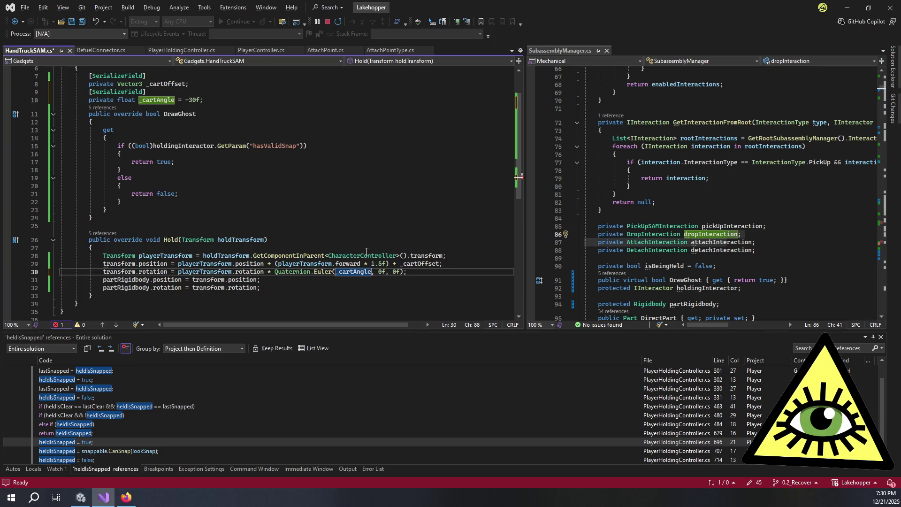
{"action": "key", "text": "ctrl+s"}
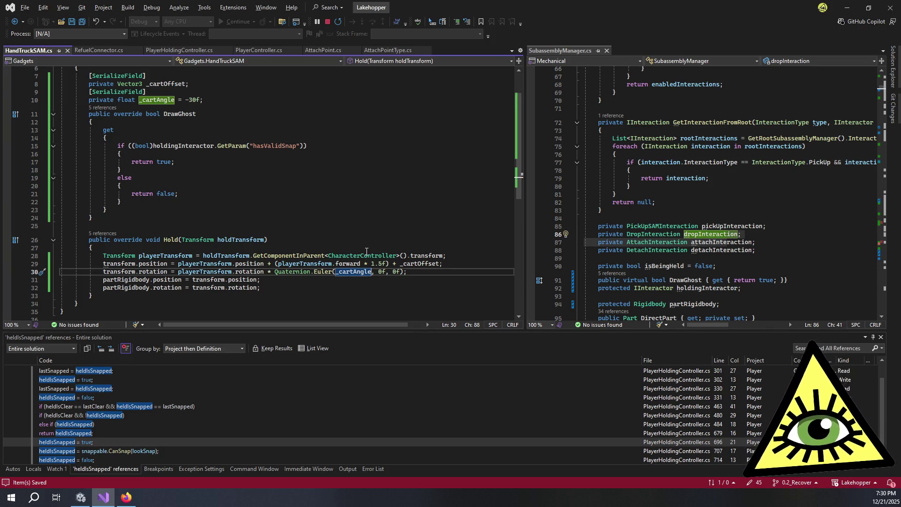
{"action": "left_click", "coordinate": [437, 255]}
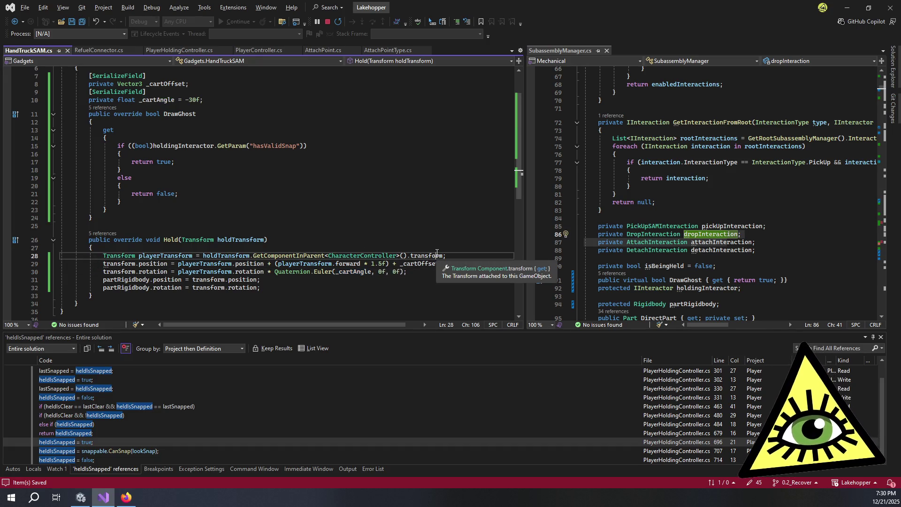
{"action": "key", "text": "alt+Tab"}
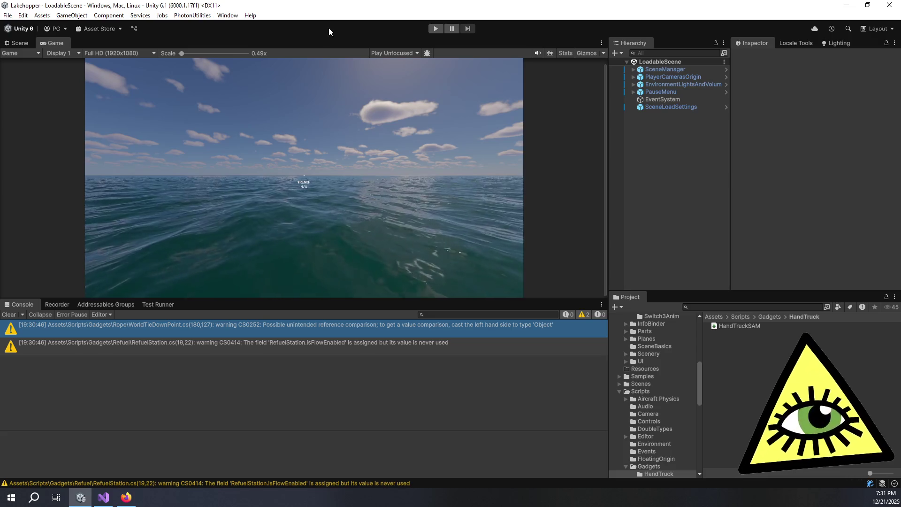
Start Play mode and spawn a HandTruck SAM from the debug spawn panel
{"action": "left_click", "coordinate": [437, 30]}
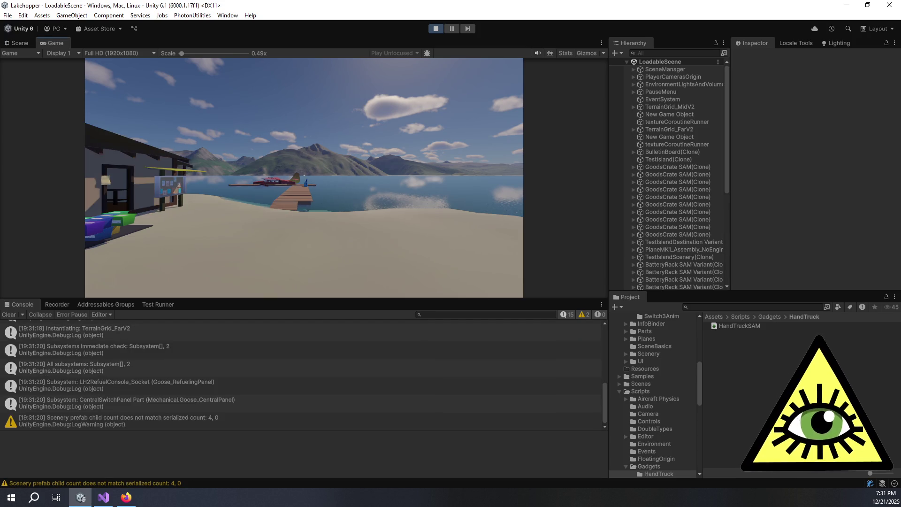
{"action": "left_click", "coordinate": [173, 184]}
{"action": "left_click", "coordinate": [175, 93]}
{"action": "key", "text": "F1"}
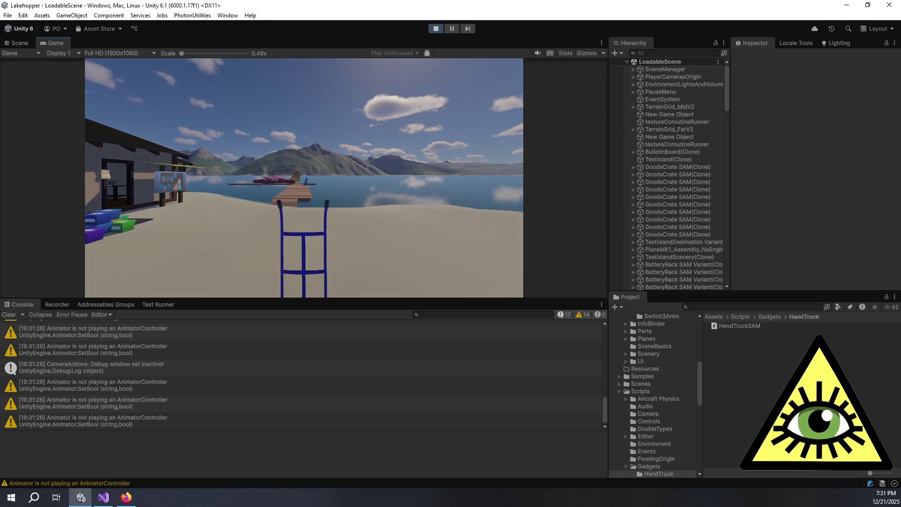
Pick up the hand truck, push it along the dock toward the seaplane, then focus the Hierarchy search
{"action": "key", "text": "e"}
{"action": "key", "text": "w"}
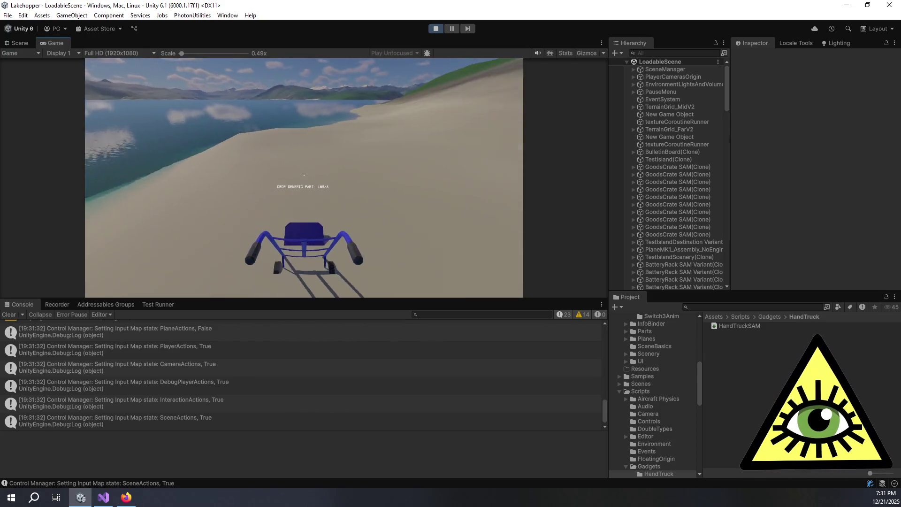
{"action": "key", "text": "w"}
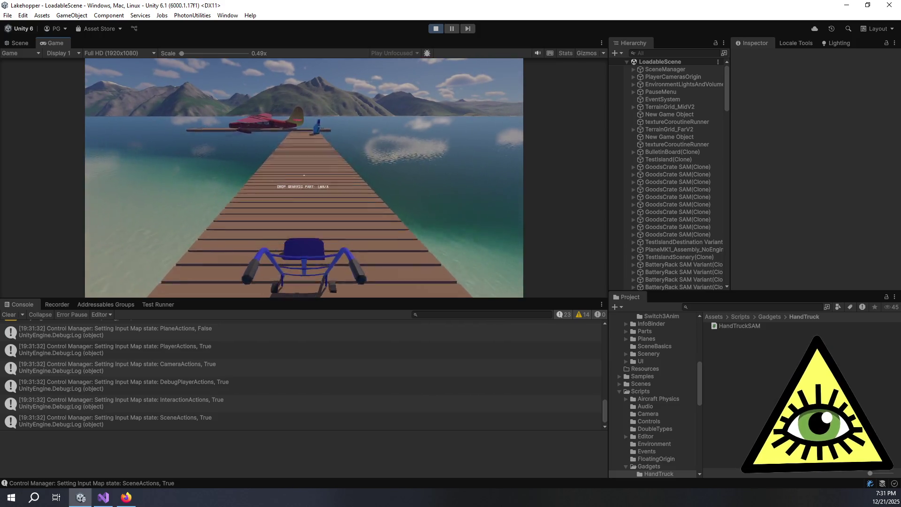
{"action": "key", "text": "w"}
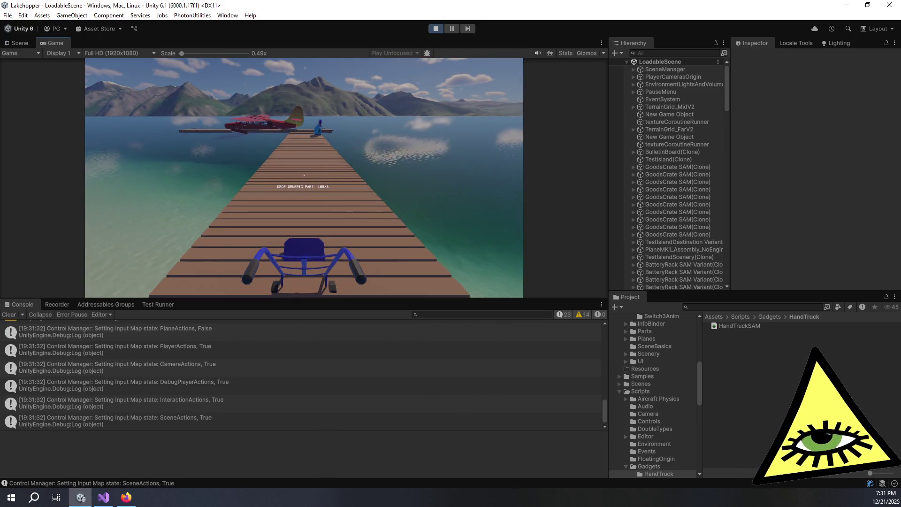
{"action": "key", "text": "Escape"}
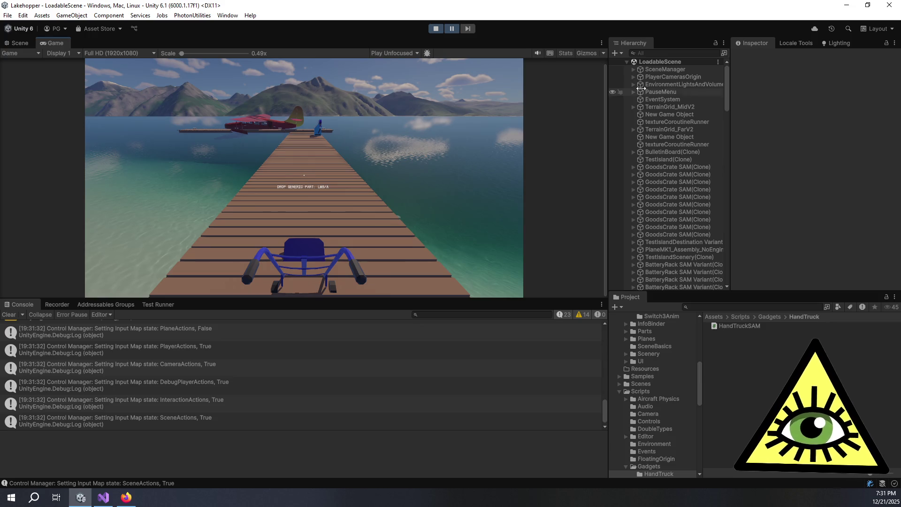
{"action": "left_click", "coordinate": [674, 54]}
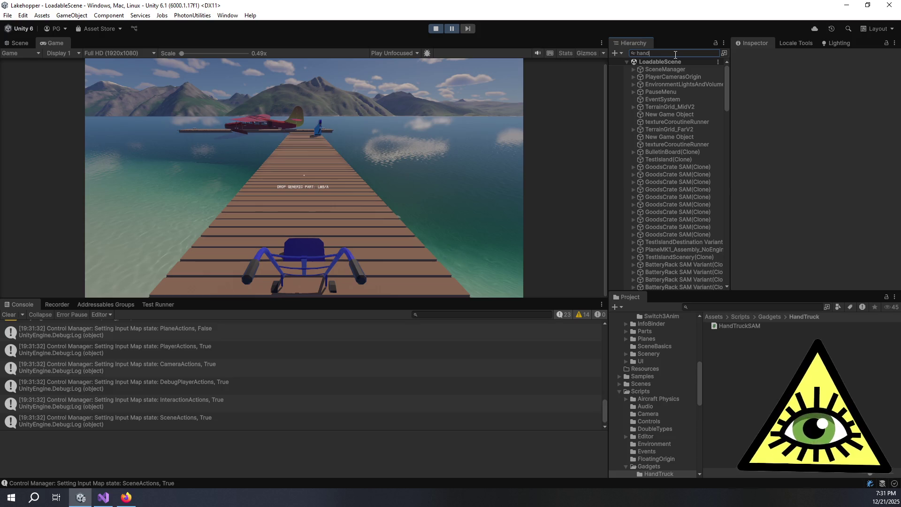
Find HandTruck SAM Variant(Clone) via 'truck' and raise its Cart Offset Y to 0.13
{"action": "type", "text": "truck"}
{"action": "left_click", "coordinate": [673, 85]}
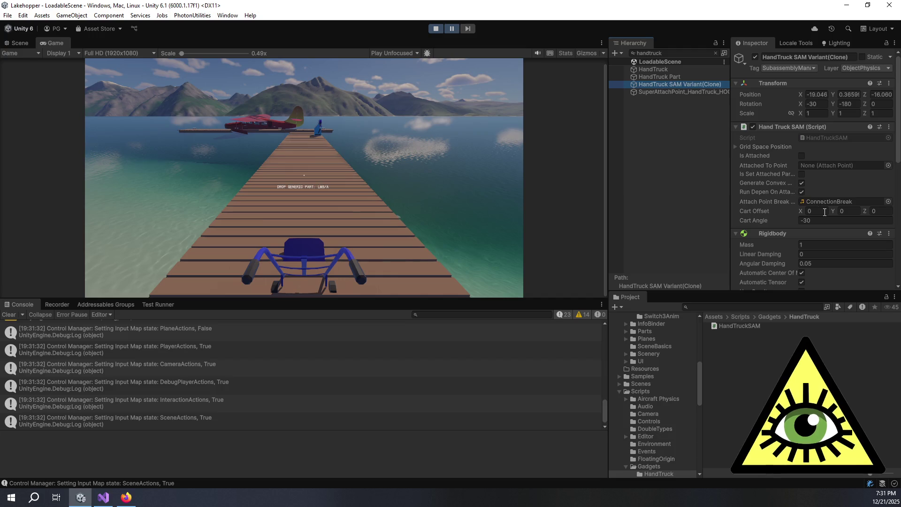
{"action": "left_click", "coordinate": [820, 212]}
{"action": "left_click", "coordinate": [847, 212]}
{"action": "type", "text": ".15"}
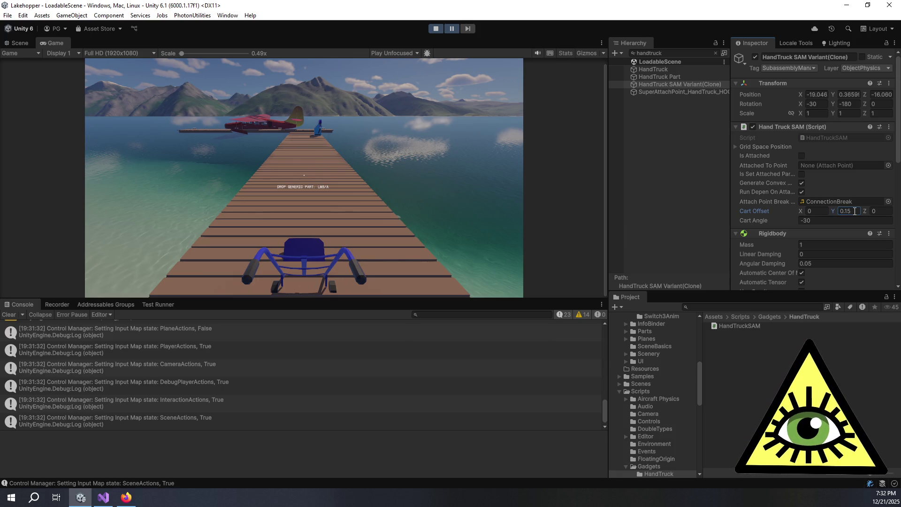
{"action": "left_click", "coordinate": [452, 29]}
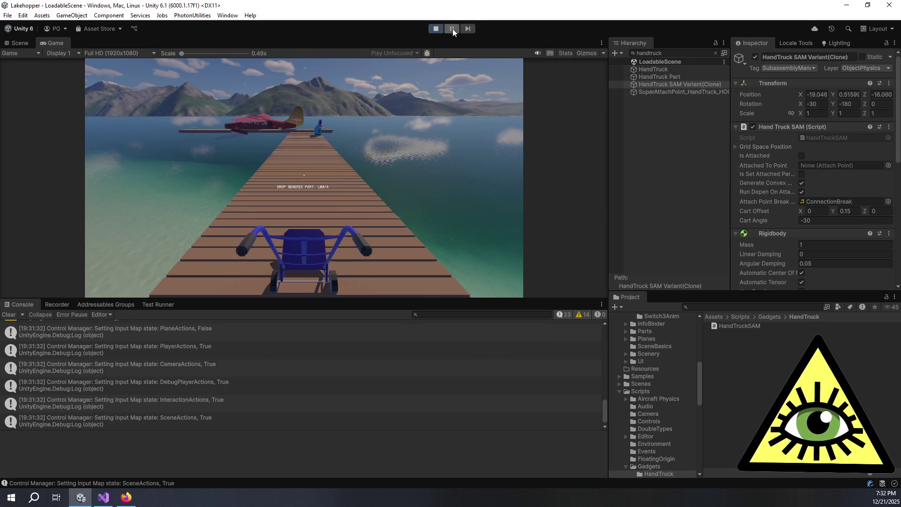
{"action": "left_click", "coordinate": [848, 210]}
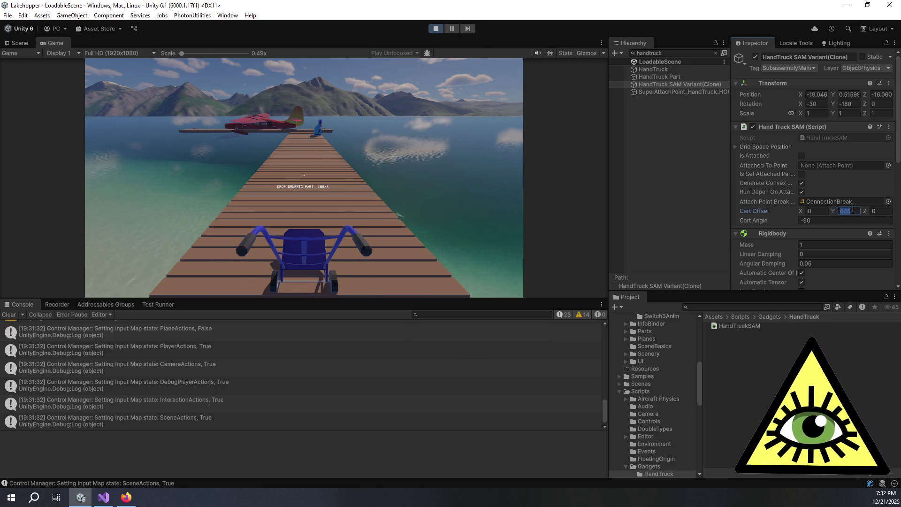
{"action": "mouse_move", "coordinate": [833, 210]}
{"action": "left_mouse_down"}
{"action": "mouse_move", "coordinate": [849, 210]}
{"action": "mouse_move", "coordinate": [841, 213]}
{"action": "left_mouse_up"}
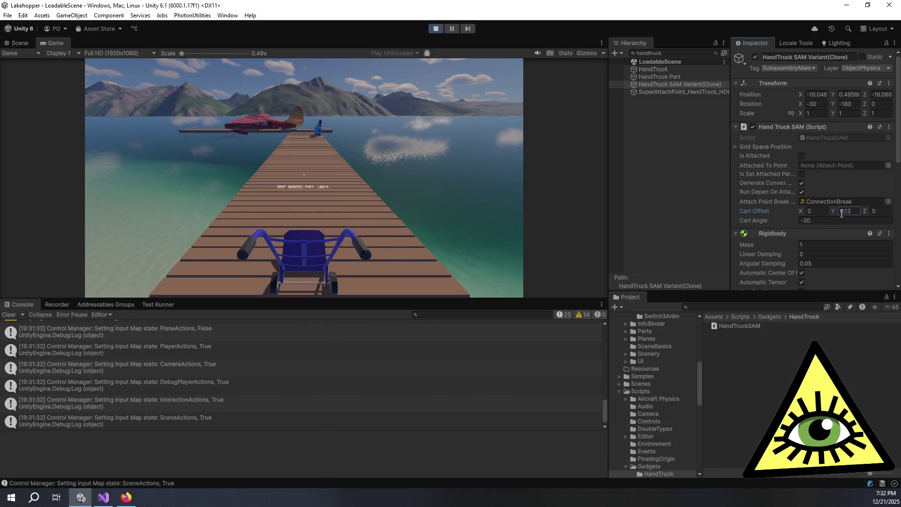
Push the hand truck toward the shed crates, drop it, and pick it back up repeatedly
{"action": "left_click", "coordinate": [530, 221]}
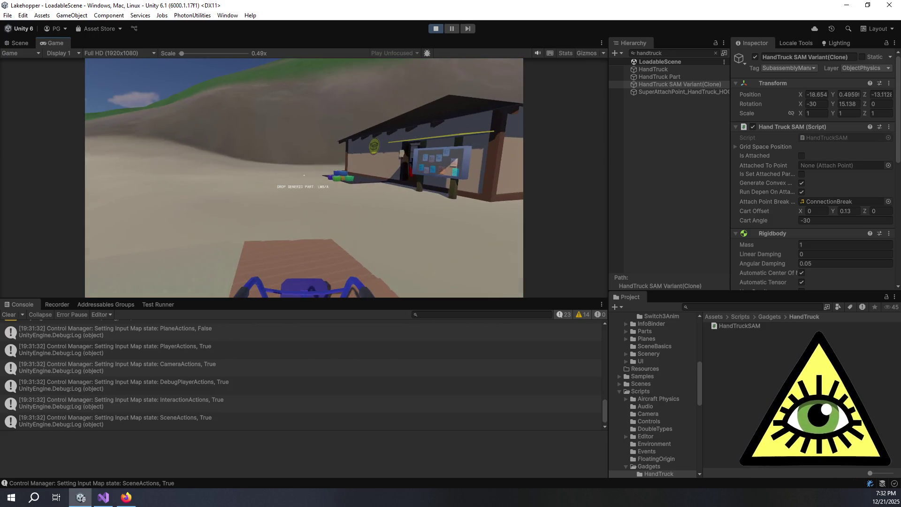
{"action": "key", "text": "w"}
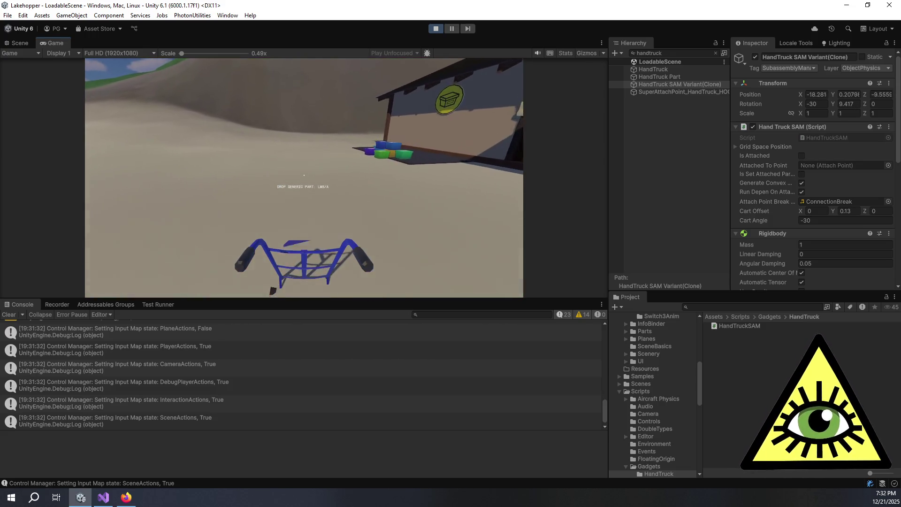
{"action": "key", "text": "w"}
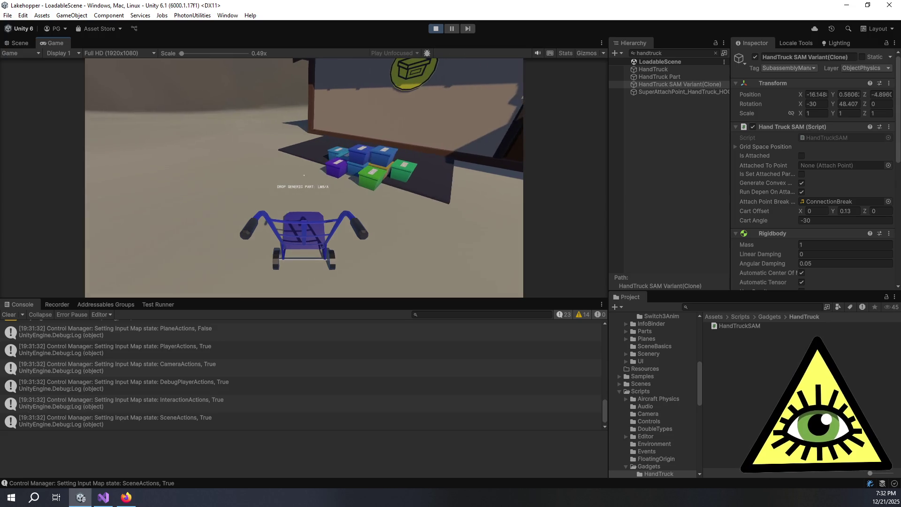
{"action": "left_click", "coordinate": [304, 175]}
{"action": "key", "text": "w"}
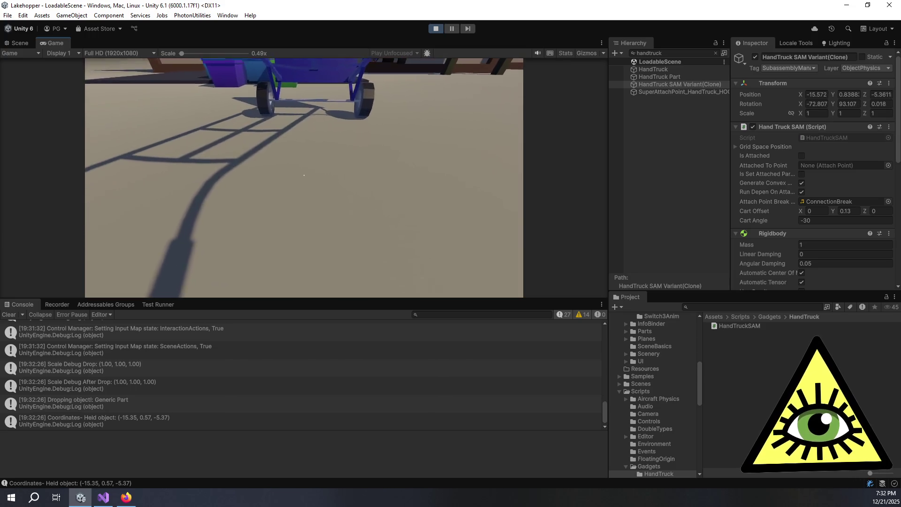
{"action": "left_click", "coordinate": [304, 175]}
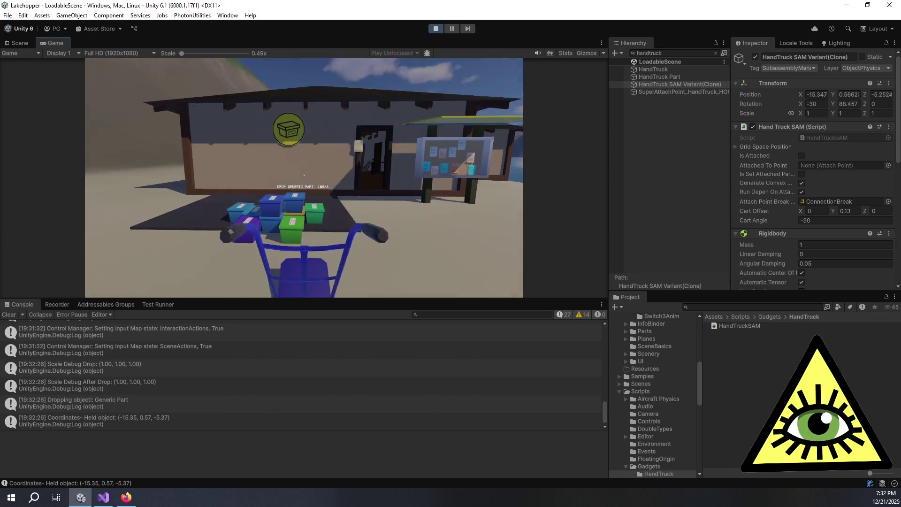
{"action": "left_click", "coordinate": [304, 175]}
{"action": "left_click", "coordinate": [304, 175]}
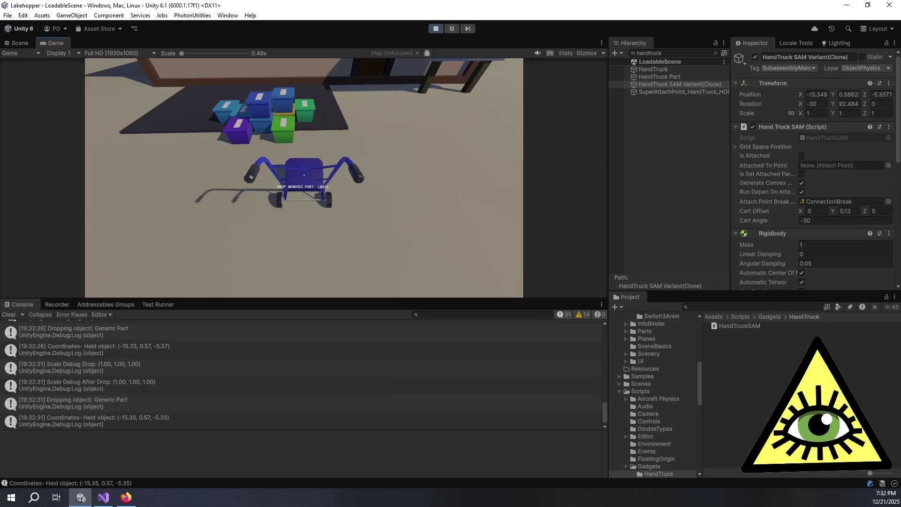
{"action": "key", "text": "w"}
{"action": "key", "text": "s"}
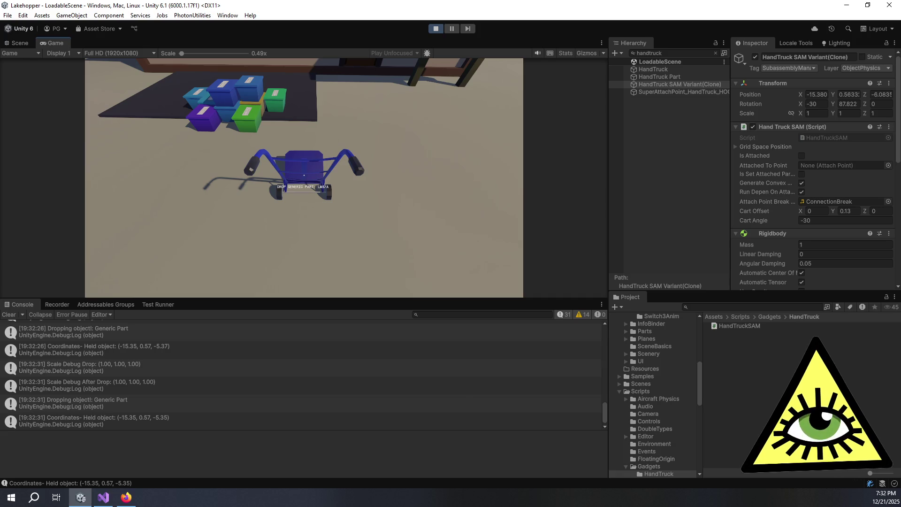
{"action": "key", "text": "alt+Tab"}
{"action": "left_click", "coordinate": [286, 285]}
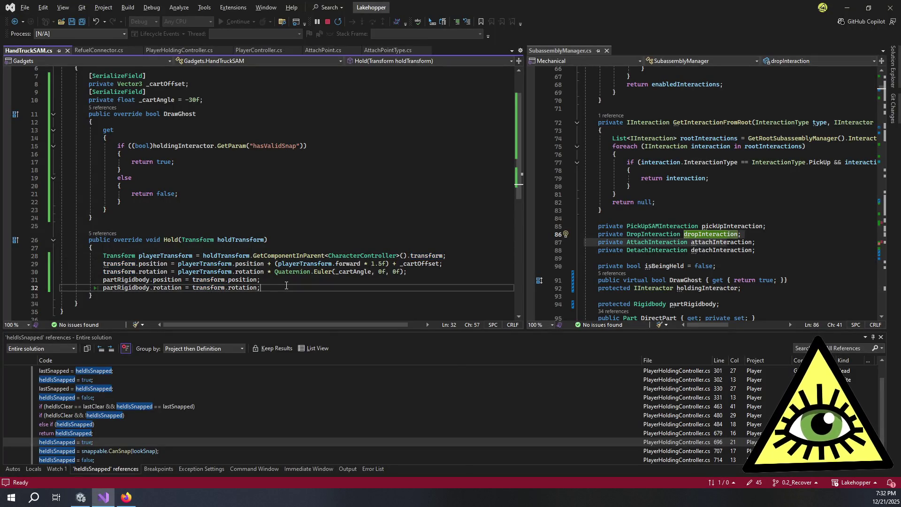
Open a line after Hold, start typing 'override drop', then remove it
{"action": "scroll", "coordinate": [286, 285], "scroll_direction": "down", "scroll_amount": 1}
{"action": "left_click", "coordinate": [164, 271]}
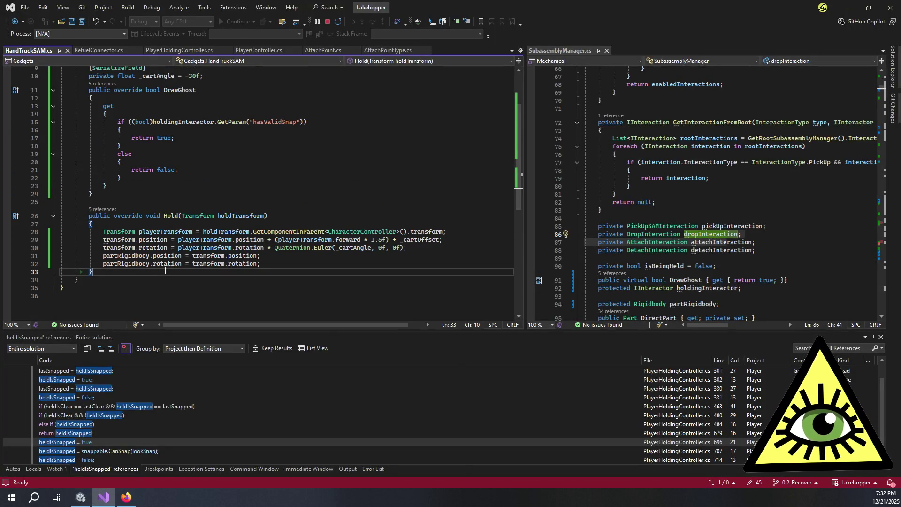
{"action": "key", "text": "Return"}
{"action": "key", "text": "Return"}
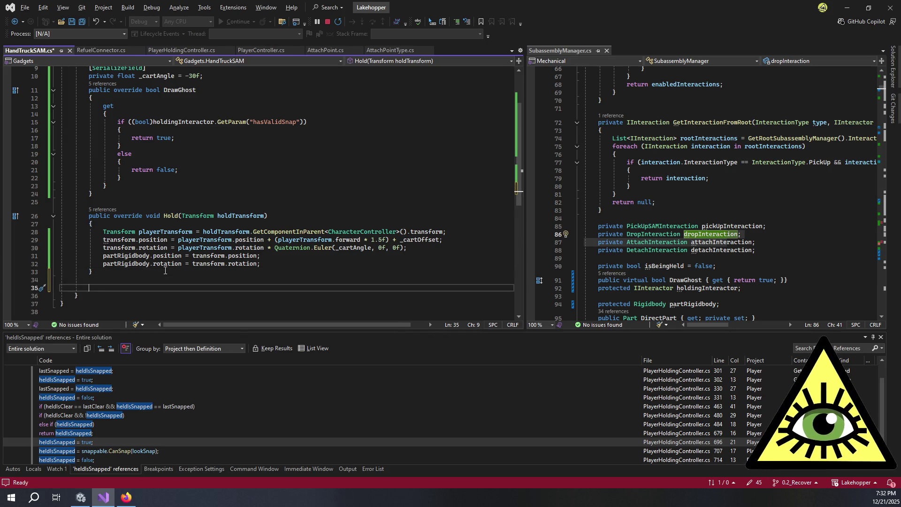
{"action": "type", "text": "override drop"}
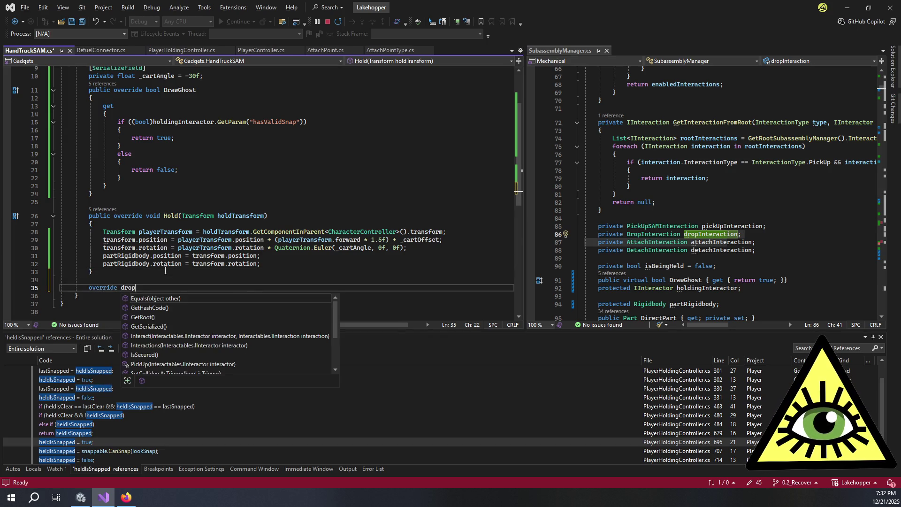
{"action": "key", "text": "ctrl+BackSpace"}
{"action": "key", "text": "ctrl+BackSpace"}
{"action": "key", "text": "Tab"}
{"action": "key", "text": "Tab"}
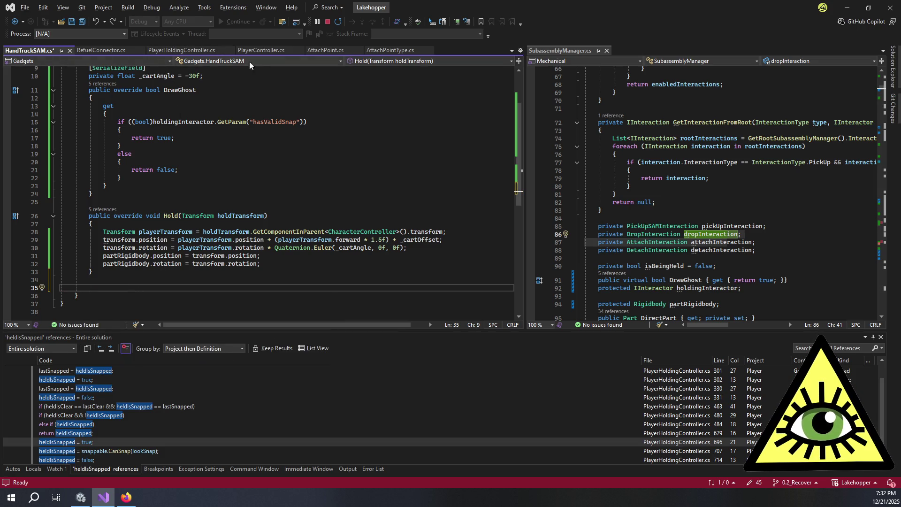
Scroll through HandTruckSAM.cs and delete the extra blank lines after Hold
{"action": "scroll", "coordinate": [679, 176], "scroll_direction": "down", "scroll_amount": 11}
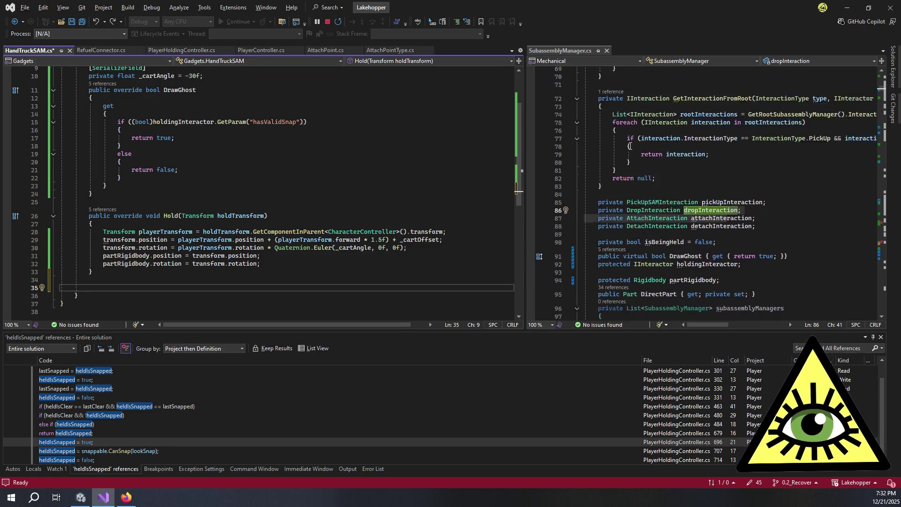
{"action": "scroll", "coordinate": [680, 175], "scroll_direction": "down", "scroll_amount": 20}
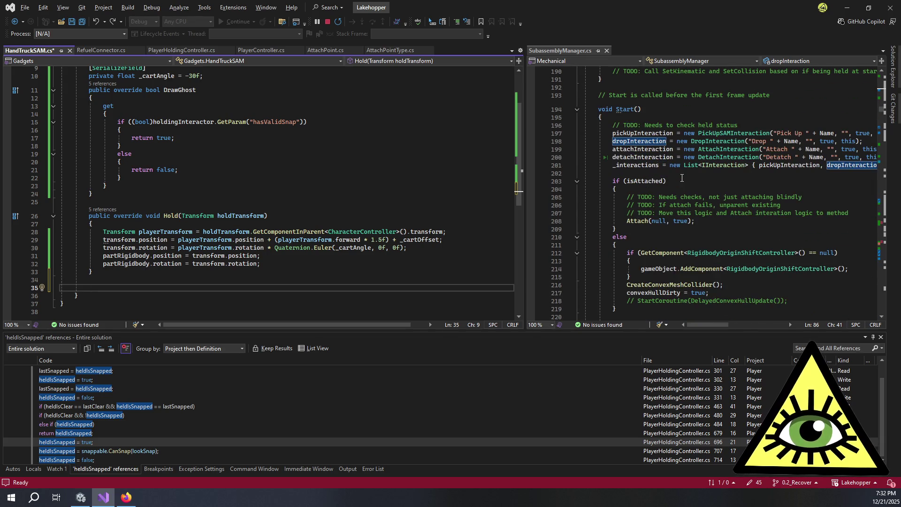
{"action": "scroll", "coordinate": [681, 178], "scroll_direction": "down", "scroll_amount": 19}
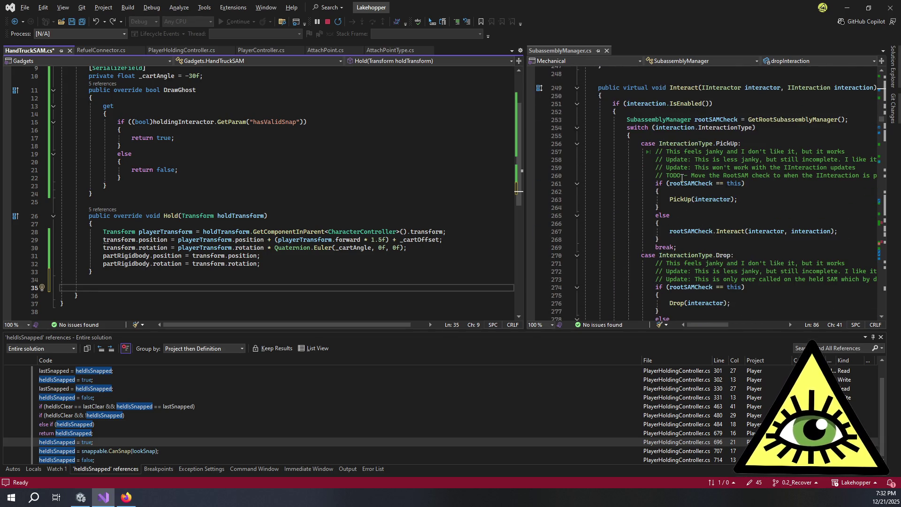
{"action": "scroll", "coordinate": [682, 177], "scroll_direction": "down", "scroll_amount": 6}
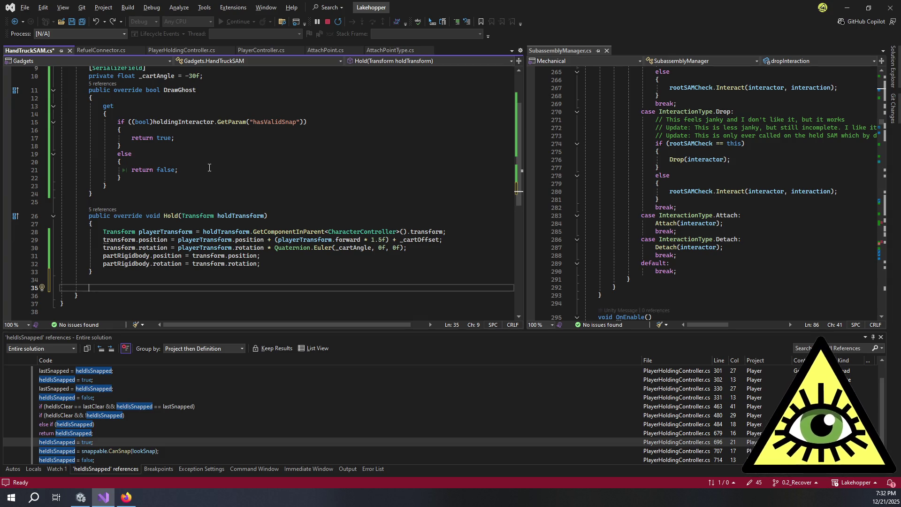
{"action": "scroll", "coordinate": [699, 202], "scroll_direction": "down", "scroll_amount": 13}
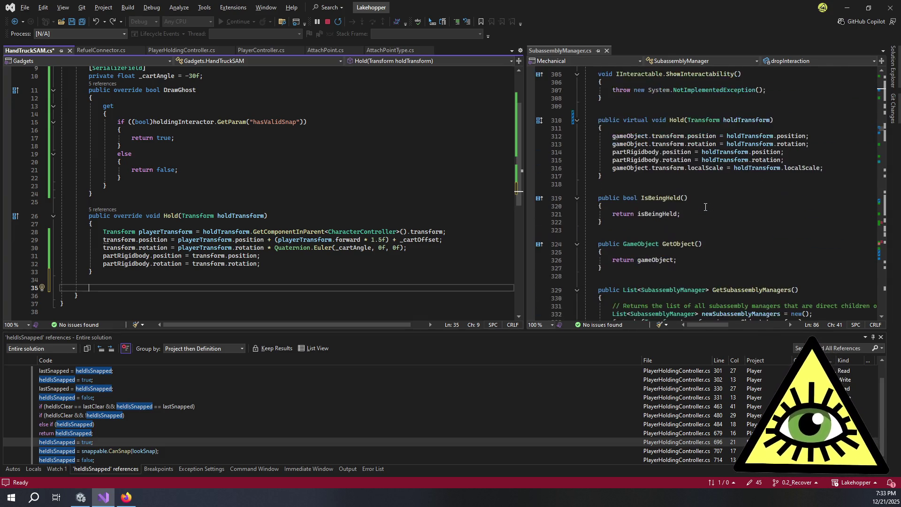
{"action": "scroll", "coordinate": [705, 207], "scroll_direction": "down", "scroll_amount": 14}
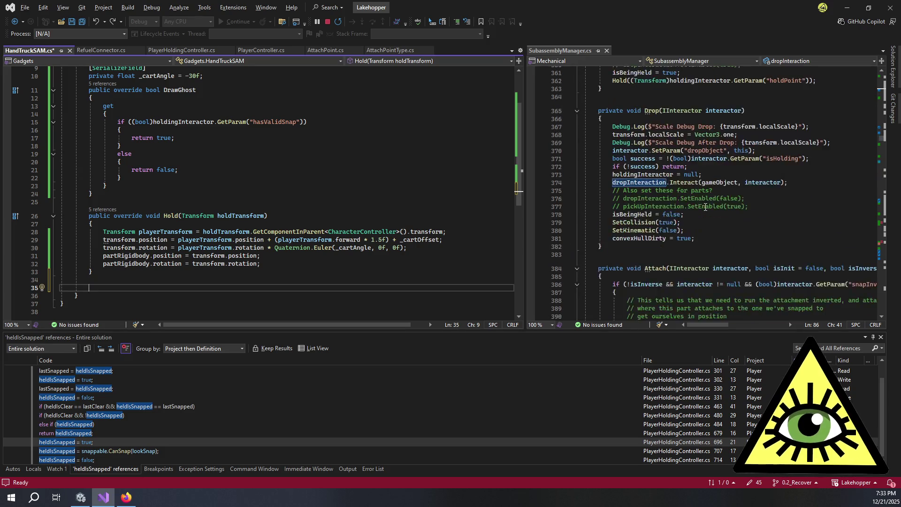
{"action": "scroll", "coordinate": [707, 207], "scroll_direction": "down", "scroll_amount": 3}
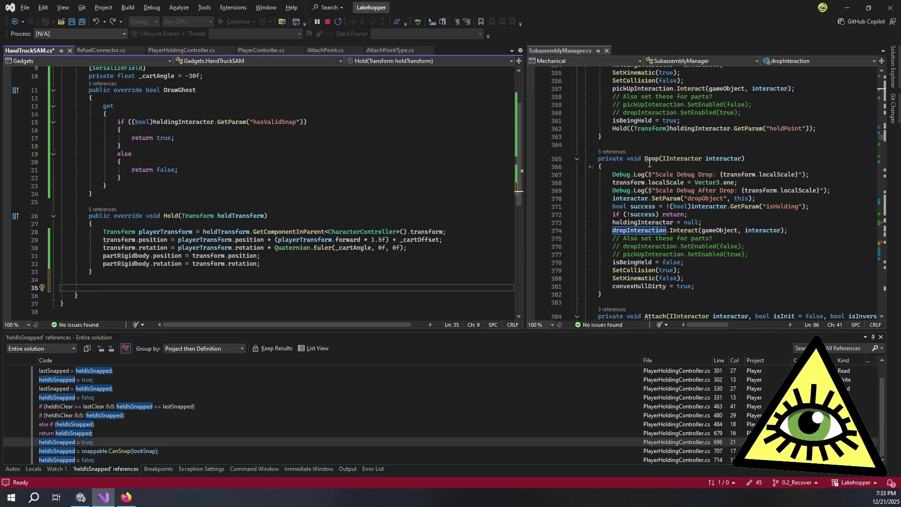
{"action": "left_click", "coordinate": [345, 271]}
{"action": "left_click", "coordinate": [340, 279]}
{"action": "left_click", "coordinate": [333, 287]}
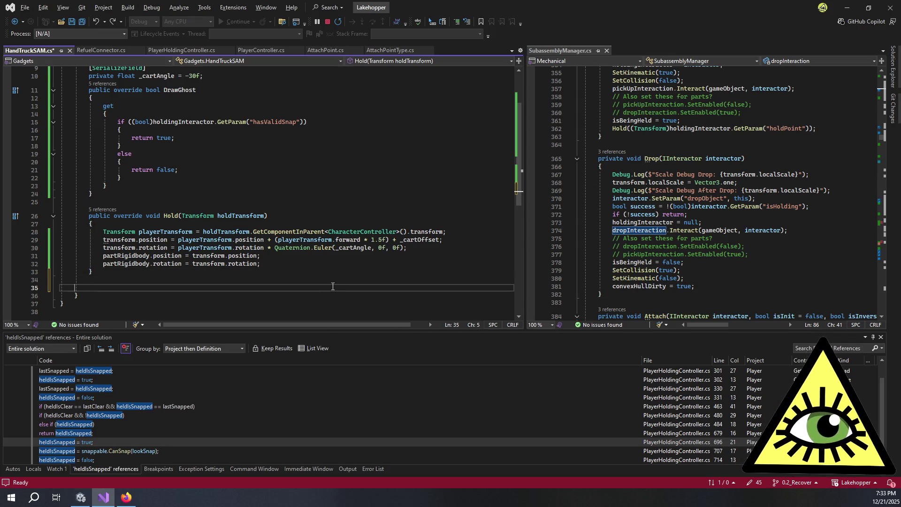
{"action": "key", "text": "BackSpace"}
{"action": "key", "text": "BackSpace"}
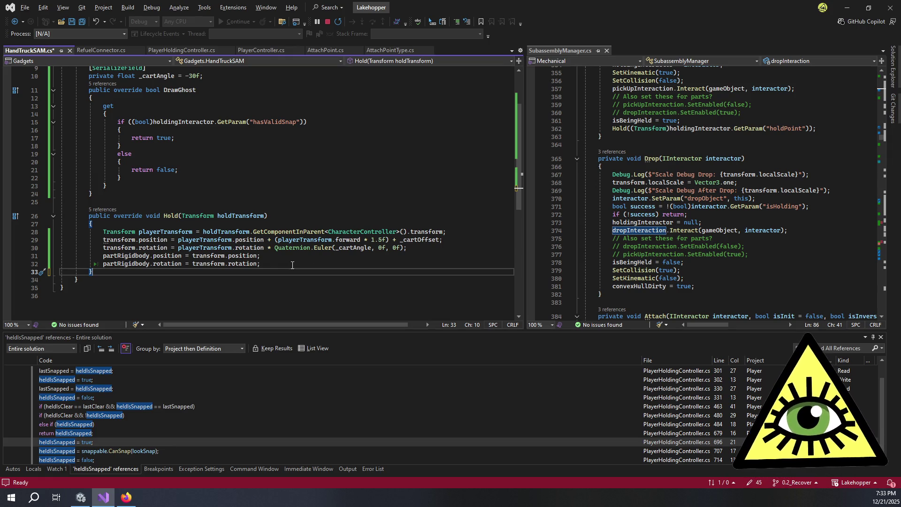
Review SubassemblyManager's Drop method: its early return, localScale lines and drop interaction call
{"action": "left_click", "coordinate": [692, 223]}
{"action": "left_click", "coordinate": [712, 215]}
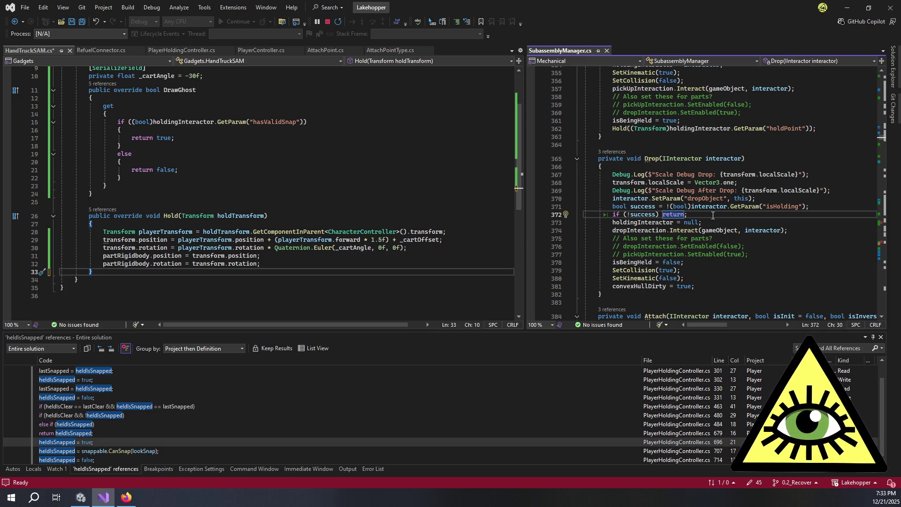
{"action": "left_click", "coordinate": [639, 183]}
{"action": "left_click", "coordinate": [670, 182]}
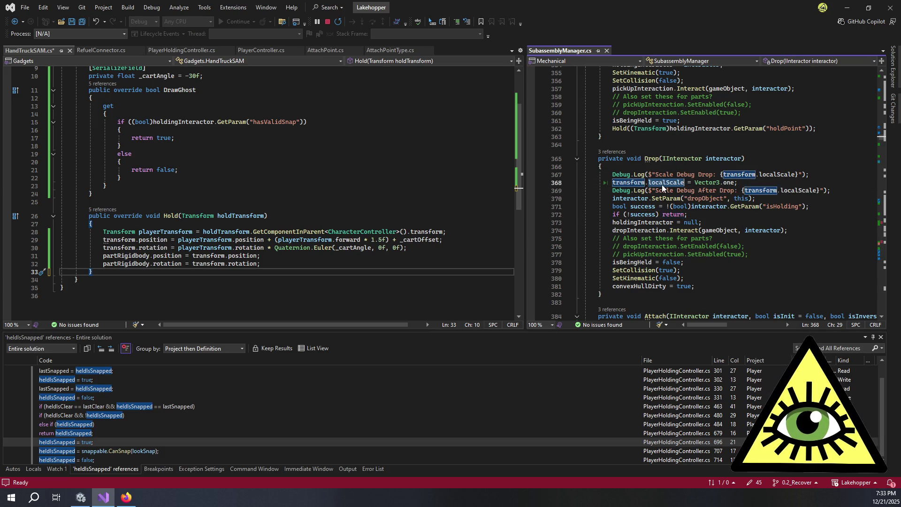
{"action": "left_click", "coordinate": [706, 223]}
{"action": "left_click", "coordinate": [708, 287]}
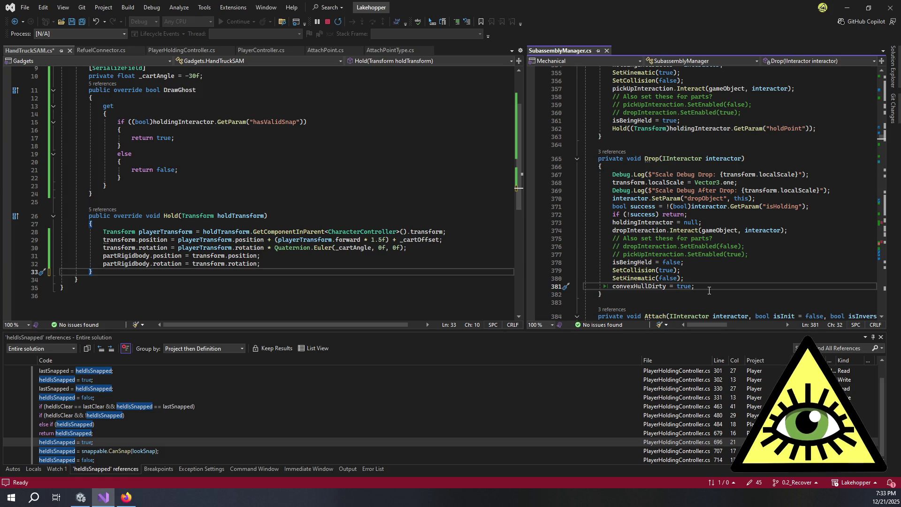
Change SubassemblyManager's Drop method from private to protected virtual
{"action": "double_click", "coordinate": [611, 157]}
{"action": "type", "text": "protected v"}
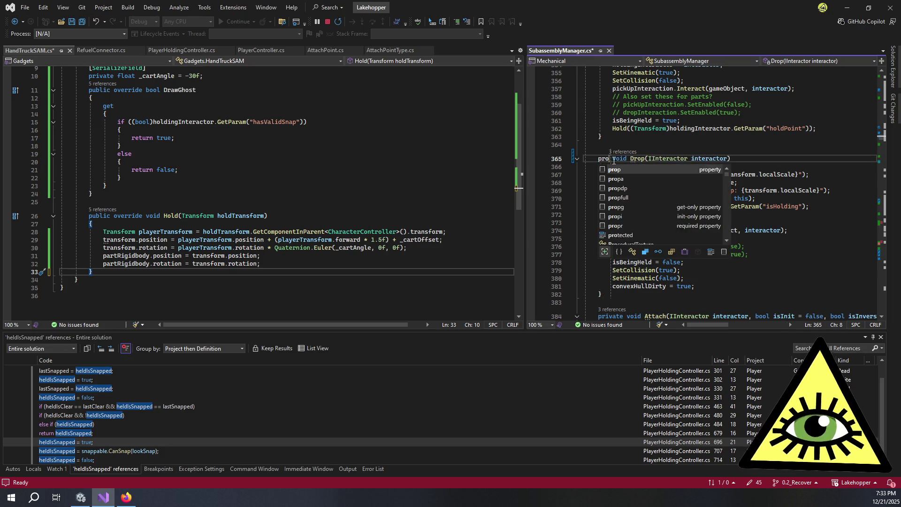
{"action": "type", "text": "irtual"}
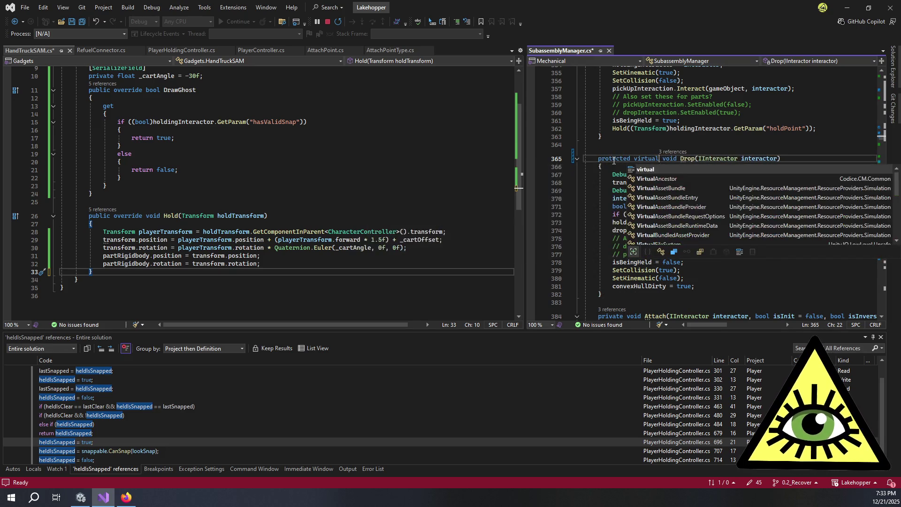
{"action": "key", "text": "Escape"}
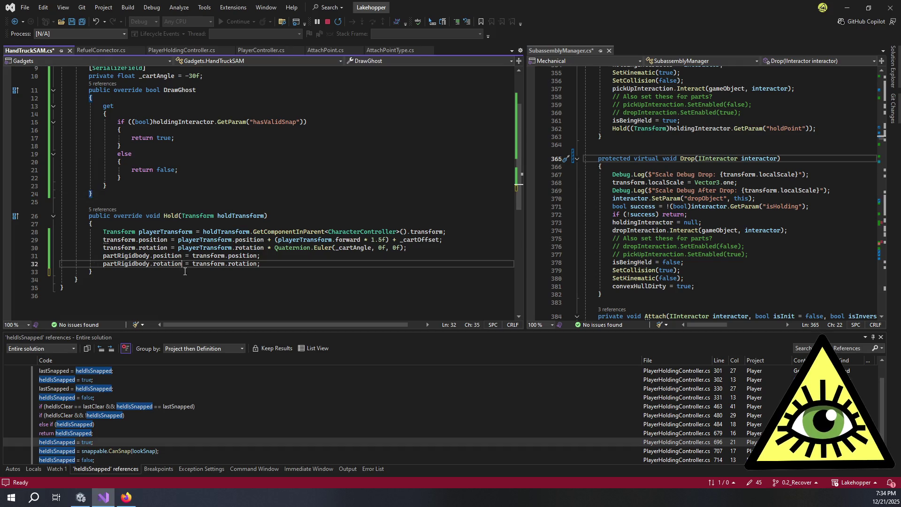
Add a Drop override stub in HandTruckSAM.cs that calls base.Drop(interactor)
{"action": "key", "text": "Return"}
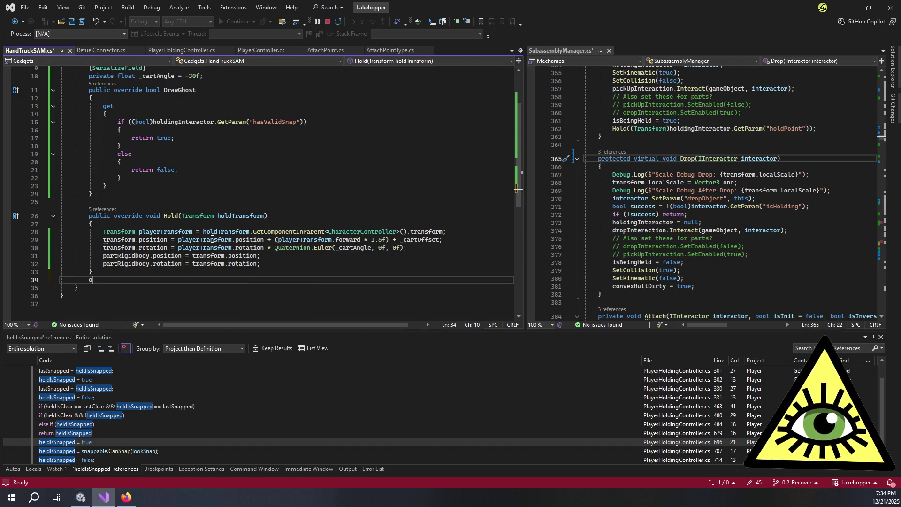
{"action": "type", "text": "over"}
{"action": "key", "text": "Tab"}
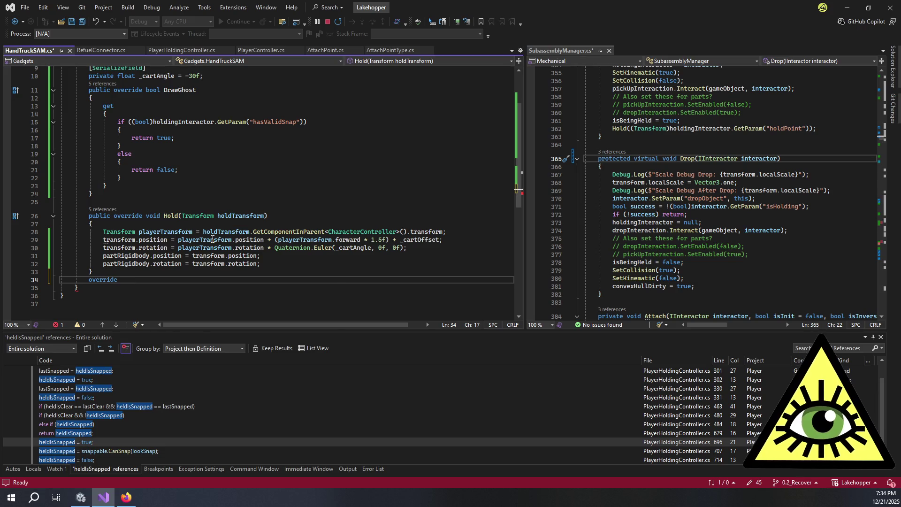
{"action": "type", "text": " void Drop(IInteractor interactor"}
{"action": "key", "text": "Tab"}
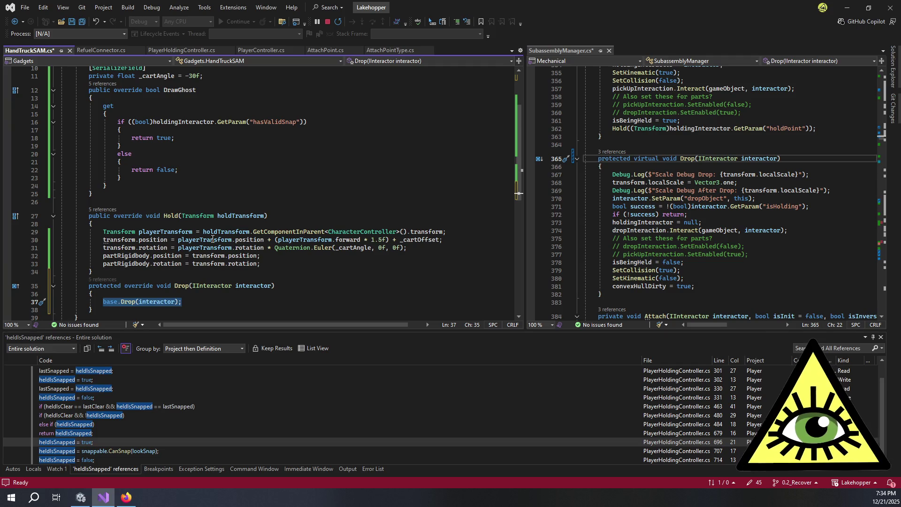
{"action": "key", "text": "Escape"}
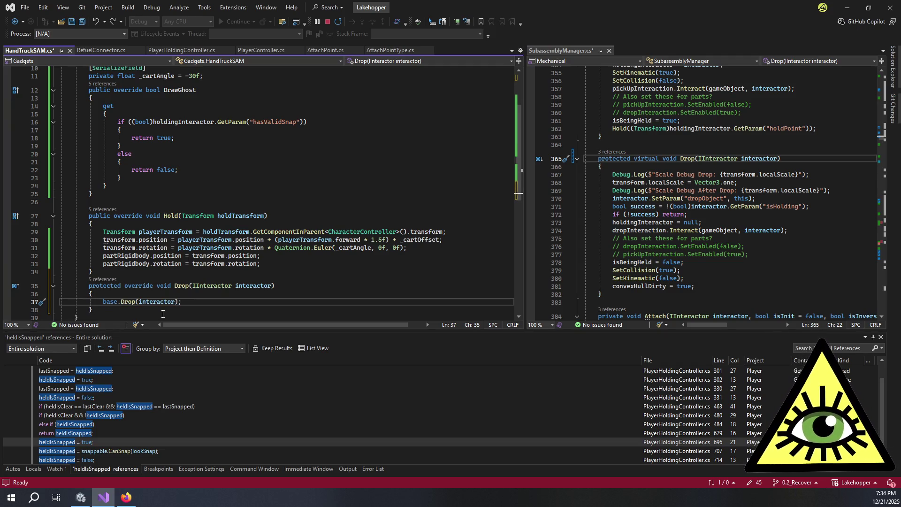
{"action": "key", "text": "Up"}
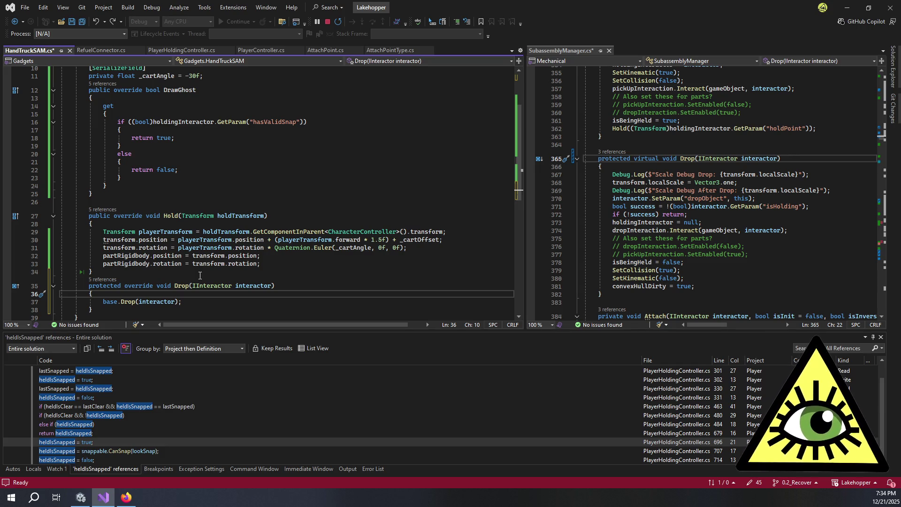
At the start of Drop, undo the tilt: transform.rotation = transform.rotation * Quaternion.Inverse(Quaternion.Euler(_cartAngle, 0f, 0f));
{"action": "key", "text": "Return"}
{"action": "type", "text": "t"}
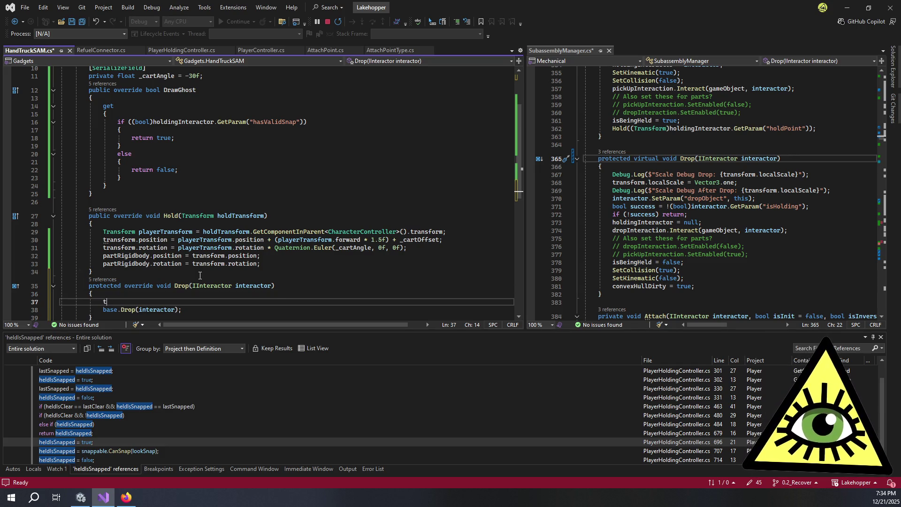
{"action": "type", "text": "ransform.rotat"}
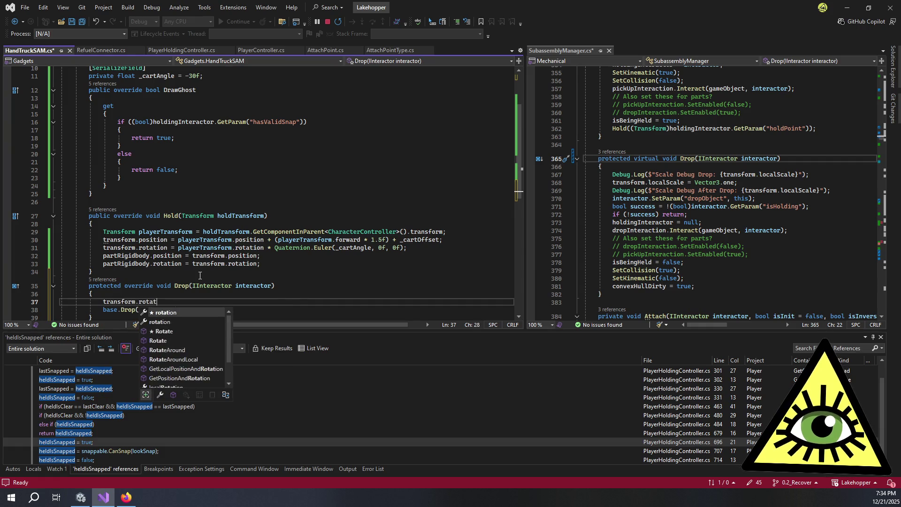
{"action": "key", "text": "Tab"}
{"action": "type", "text": "= "}
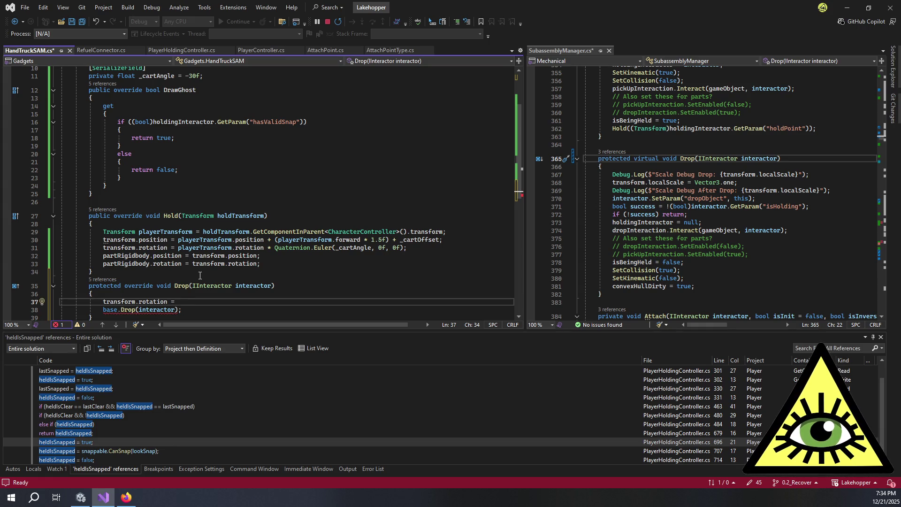
{"action": "type", "text": "transform.rotation * "}
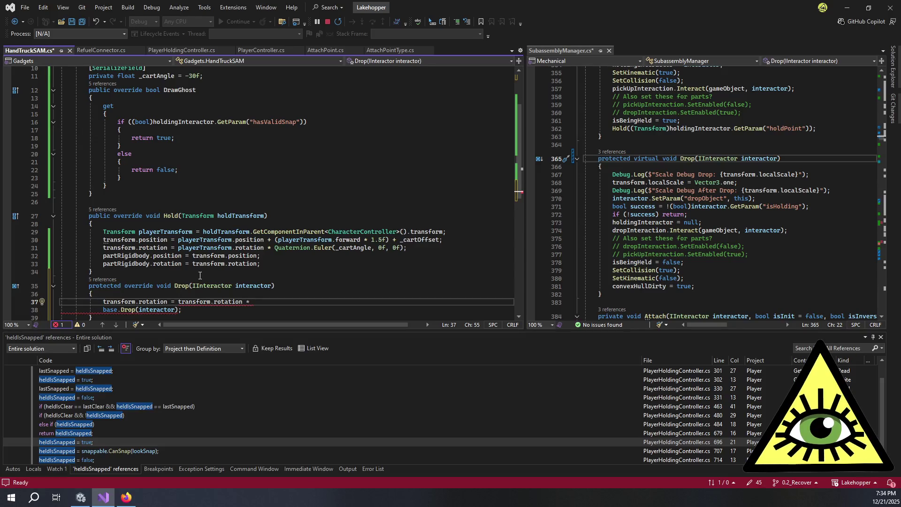
{"action": "type", "text": "Quat"}
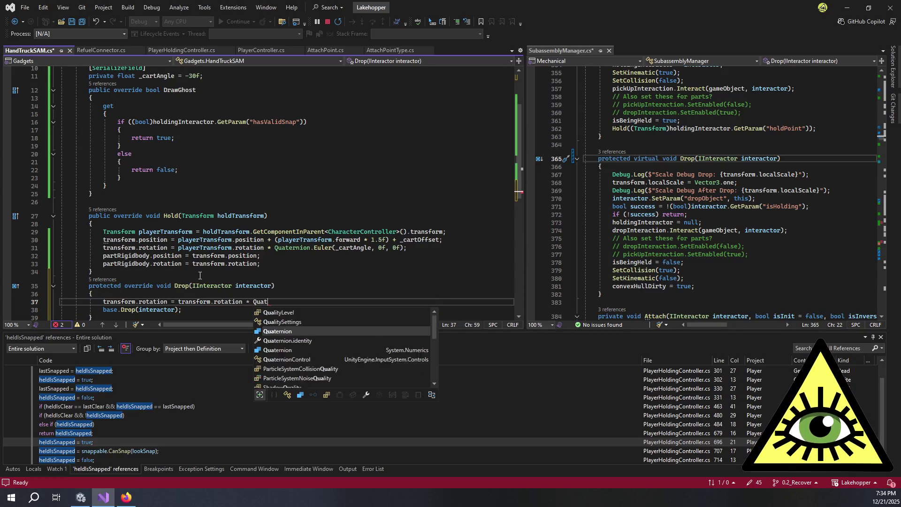
{"action": "key", "text": "Tab"}
{"action": "type", "text": ".in"}
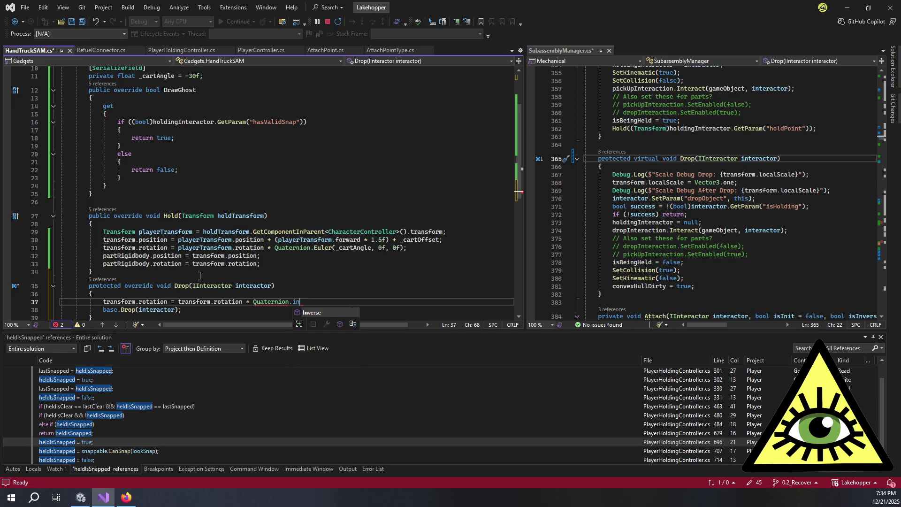
{"action": "type", "text": "(Quater"}
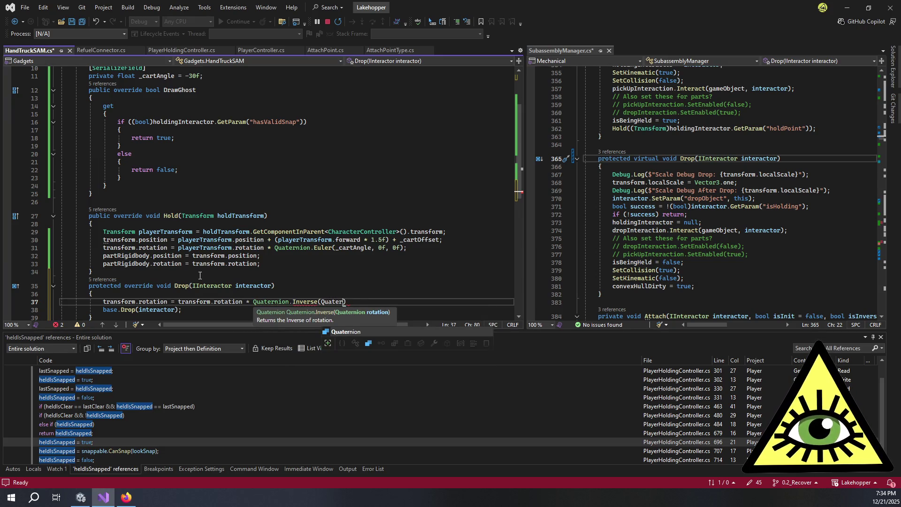
{"action": "key", "text": "Tab"}
{"action": "type", "text": ".Eu"}
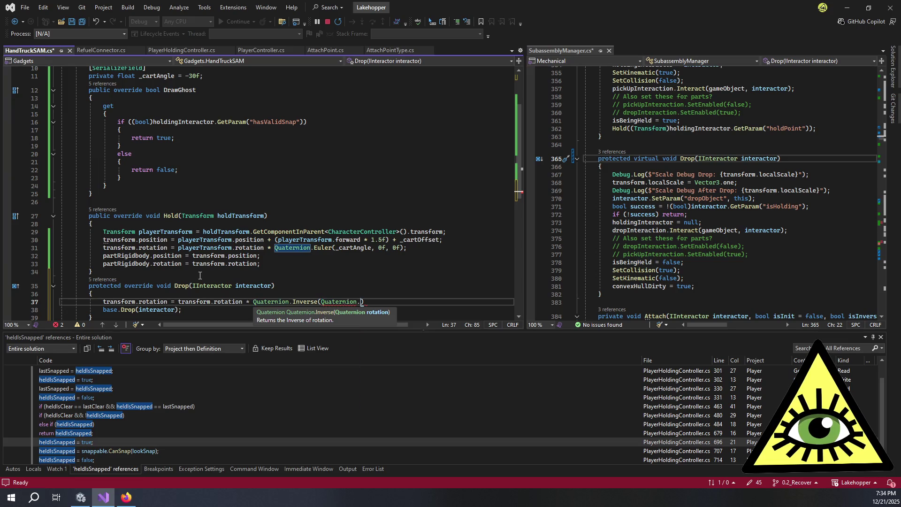
{"action": "key", "text": "Down"}
{"action": "key", "text": "Tab"}
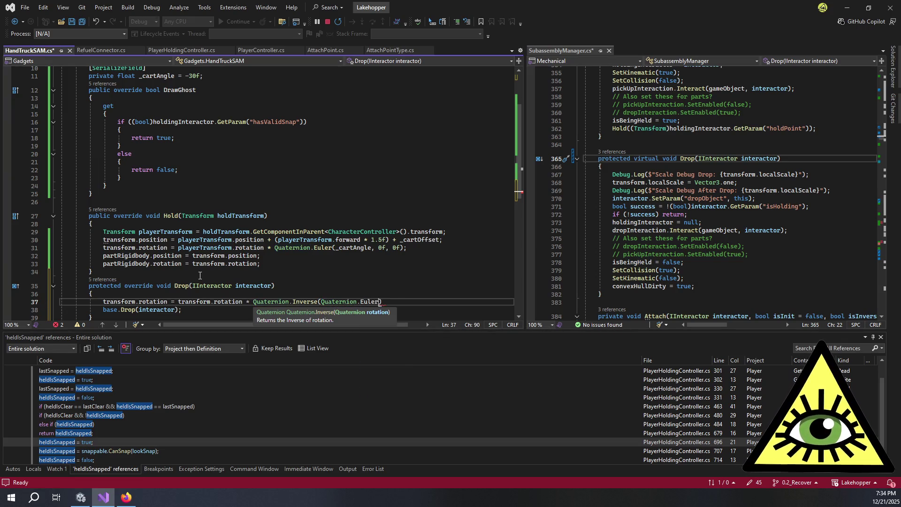
{"action": "type", "text": "(_car"}
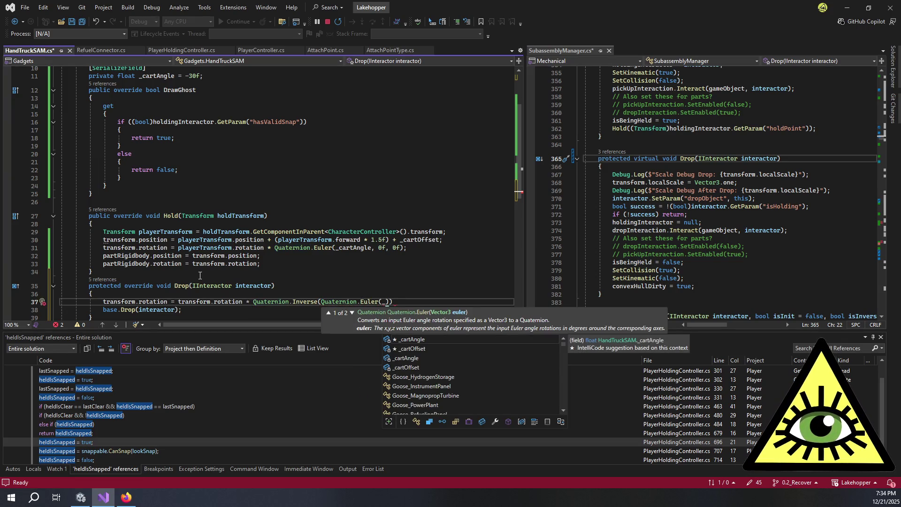
{"action": "type", "text": "tAngle"}
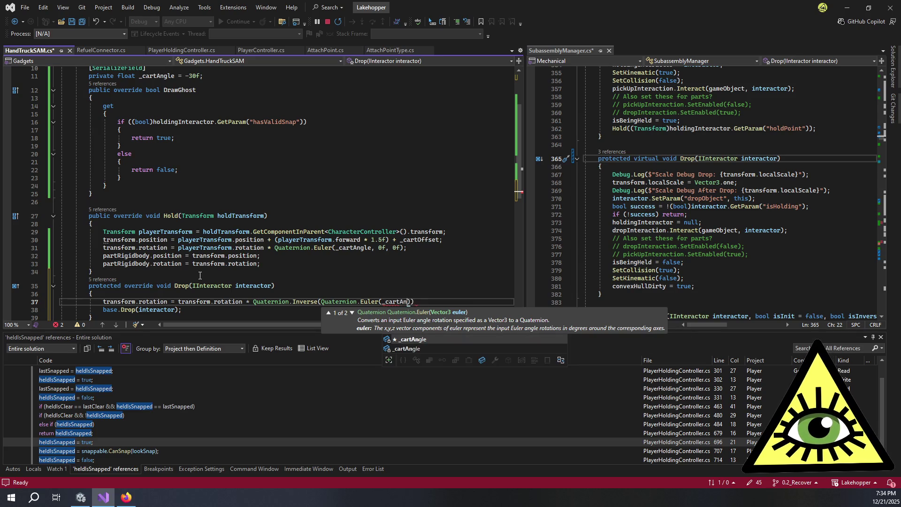
{"action": "key", "text": "Tab"}
{"action": "type", "text": ",0f, 0f"}
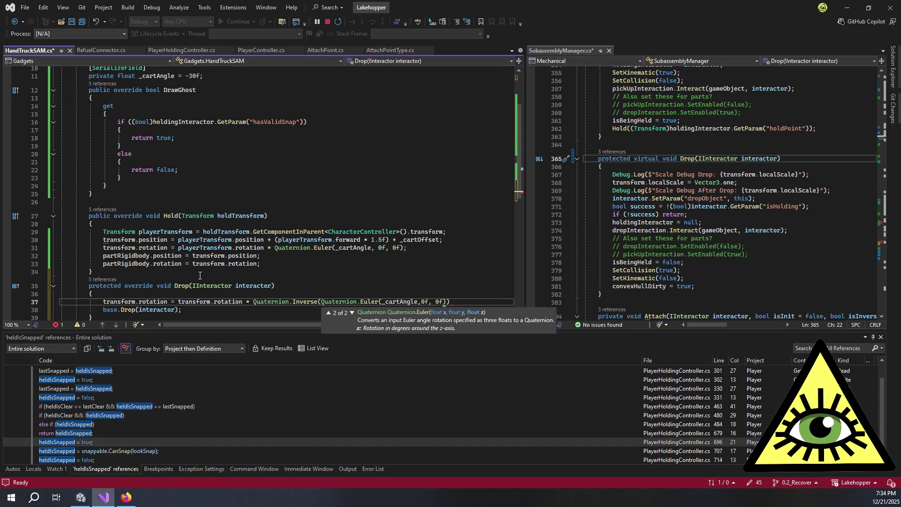
{"action": "key", "text": "Left"}
{"action": "key", "text": "Left"}
{"action": "key", "text": "Left"}
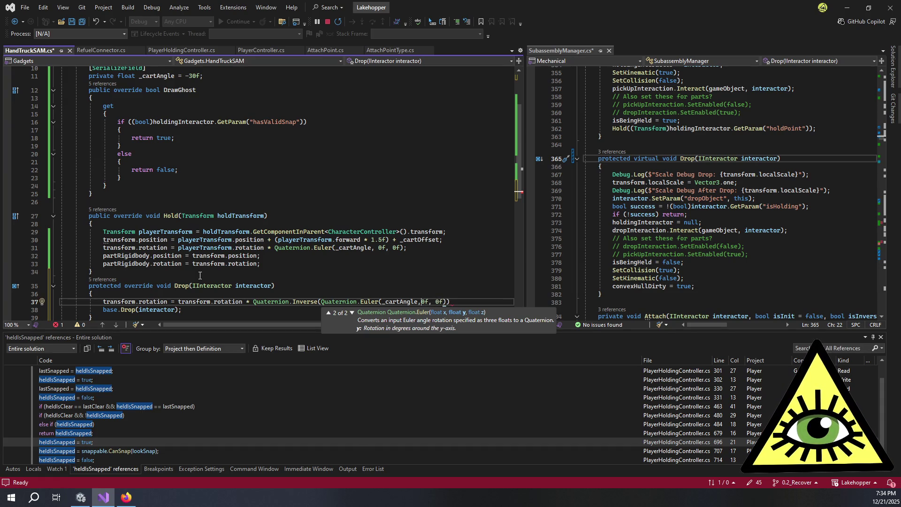
{"action": "key", "text": "Right"}
{"action": "key", "text": "Right"}
{"action": "key", "text": "Right"}
{"action": "key", "text": "End"}
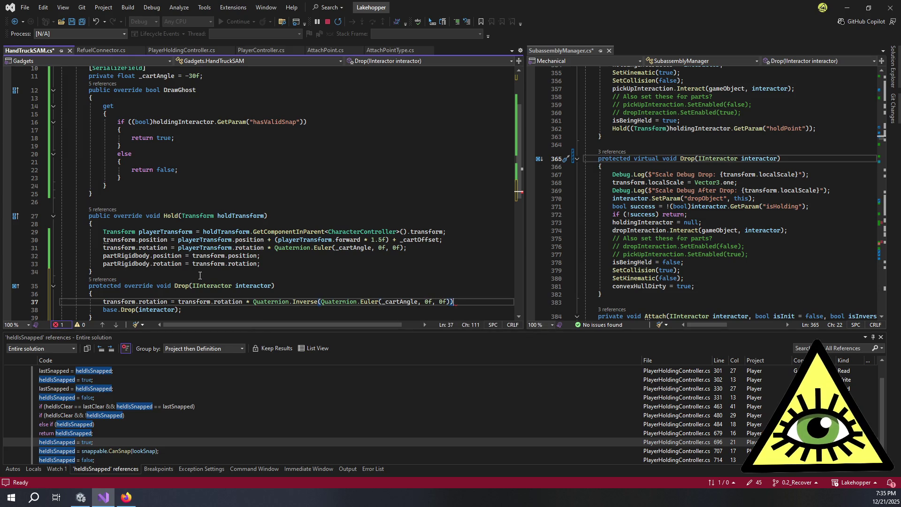
{"action": "type", "text": ";"}
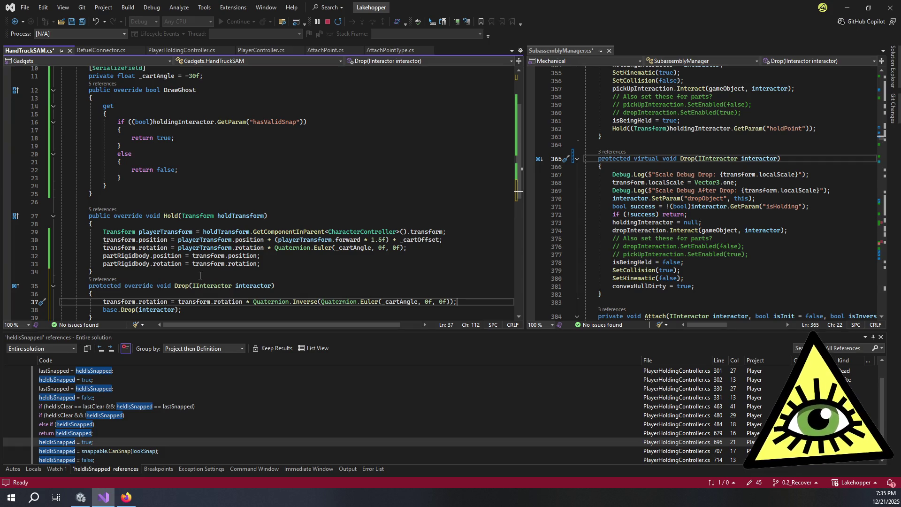
Add 'partRigidbody.rotation = transform.rotation;' below it and save the script
{"action": "key", "text": "Return"}
{"action": "type", "text": "partRigidbody.rotation = transform.rotation"}
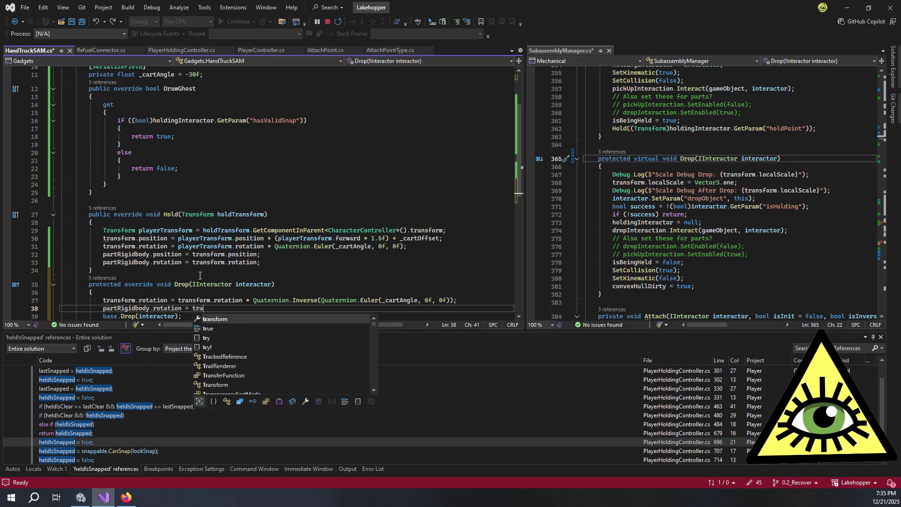
{"action": "type", "text": ";"}
{"action": "key", "text": "ctrl+s"}
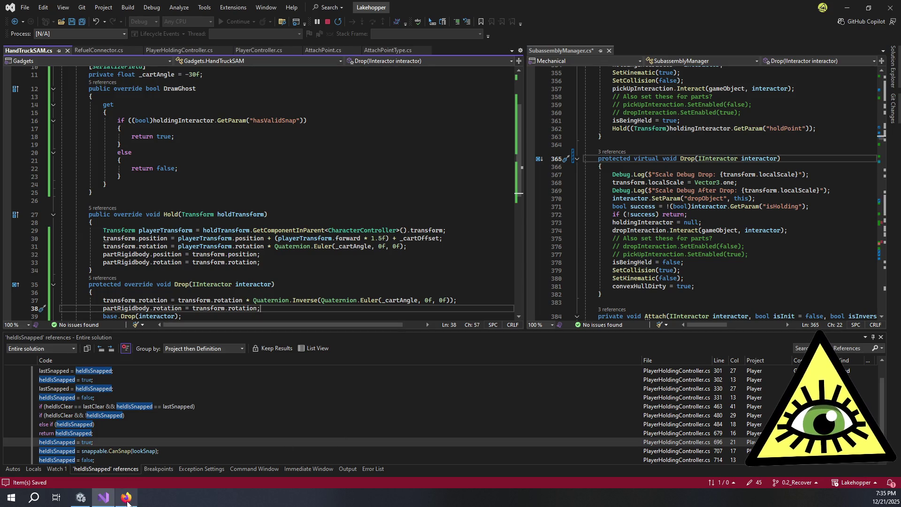
{"action": "mouse_move", "coordinate": [81, 497]}
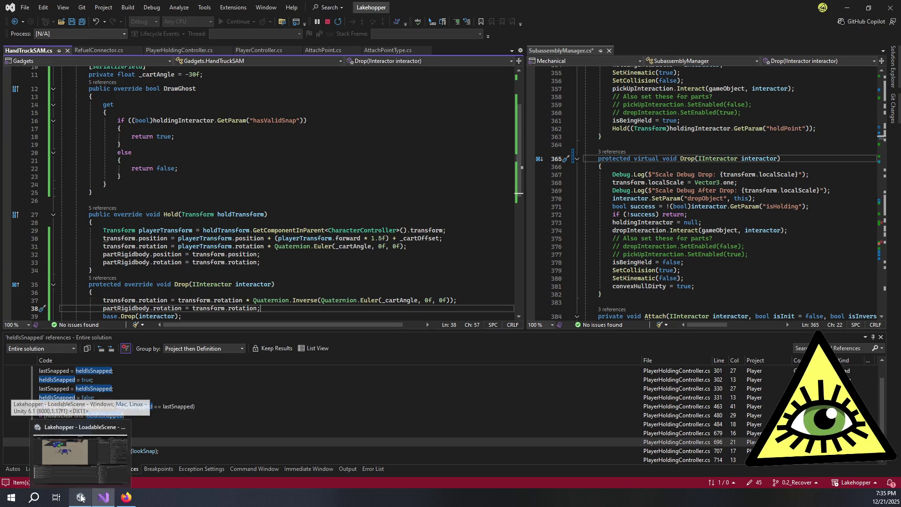
{"action": "left_click", "coordinate": [79, 453]}
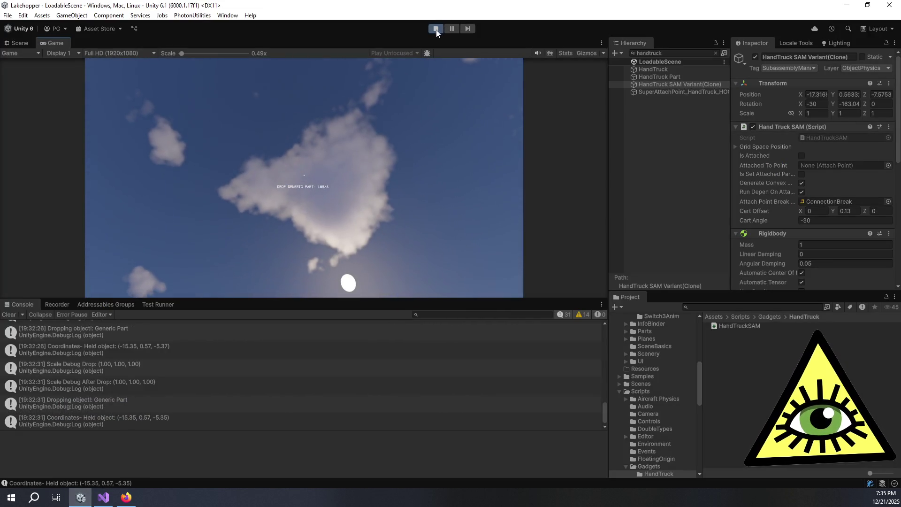
Stop and restart play mode, revealing the CS0115 'no suitable method to override' error
{"action": "left_click", "coordinate": [436, 30]}
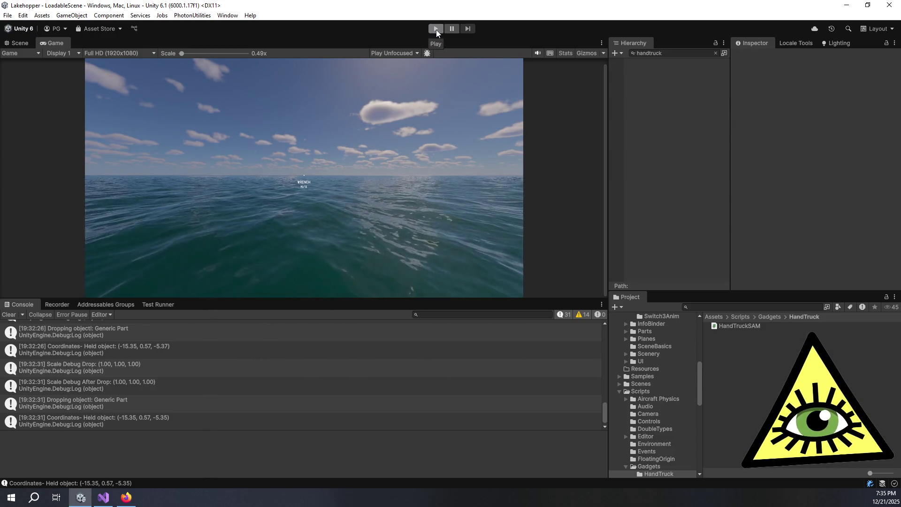
{"action": "left_click", "coordinate": [435, 29]}
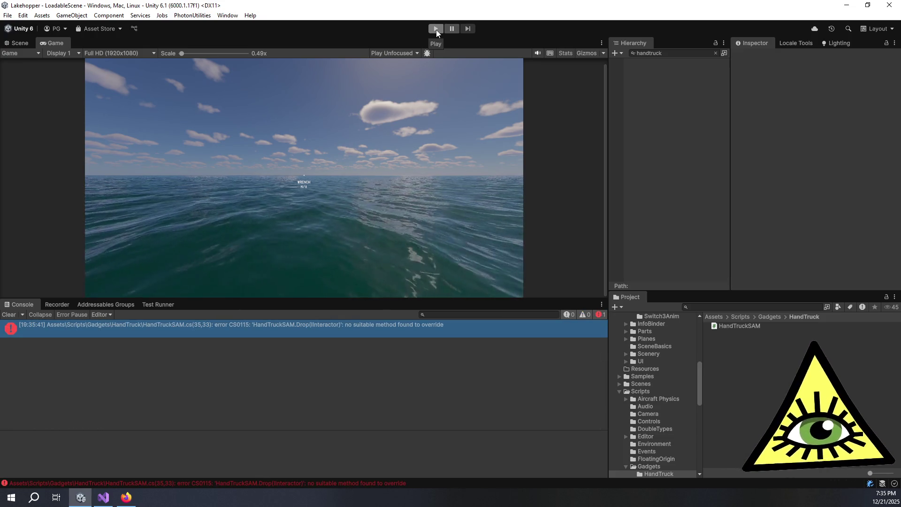
{"action": "key", "text": "alt+Tab"}
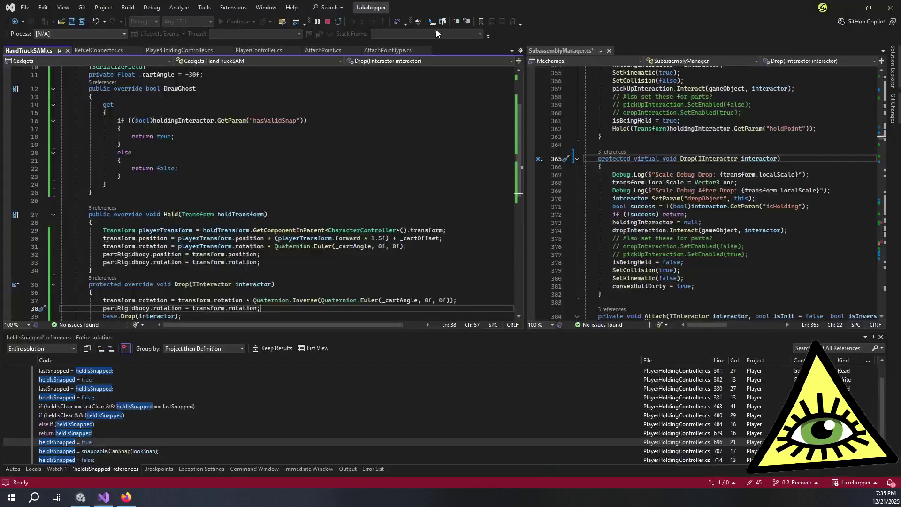
Save the unsaved 'protected virtual' Drop change in SubassemblyManager.cs, then return to Unity
{"action": "left_click", "coordinate": [554, 51]}
{"action": "key", "text": "ctrl+s"}
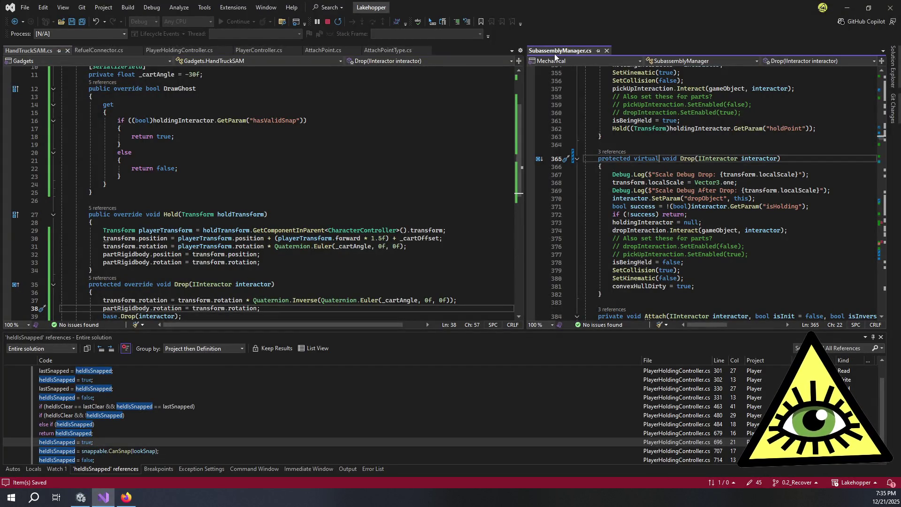
{"action": "key", "text": "alt+Tab"}
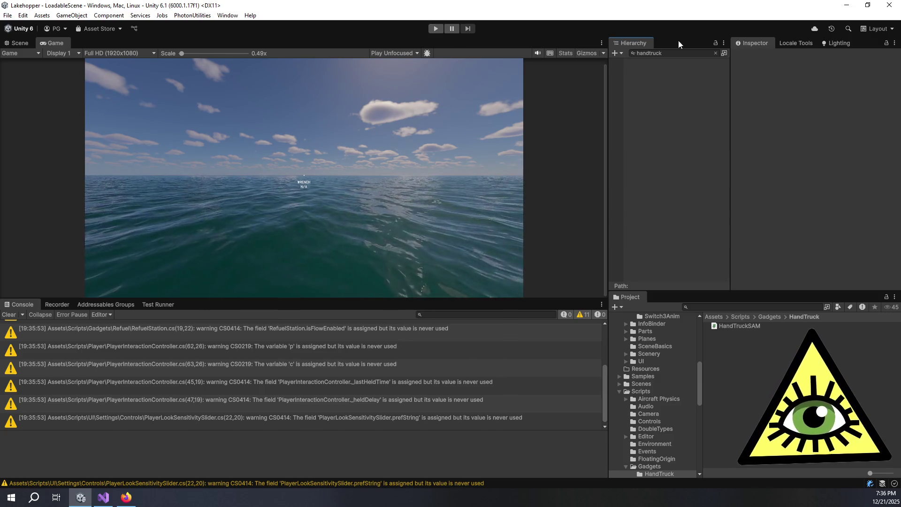
Clear the Hierarchy filter, start play mode, and spawn HandTruck SAM from the debug list
{"action": "left_click", "coordinate": [715, 53]}
{"action": "left_click", "coordinate": [435, 28]}
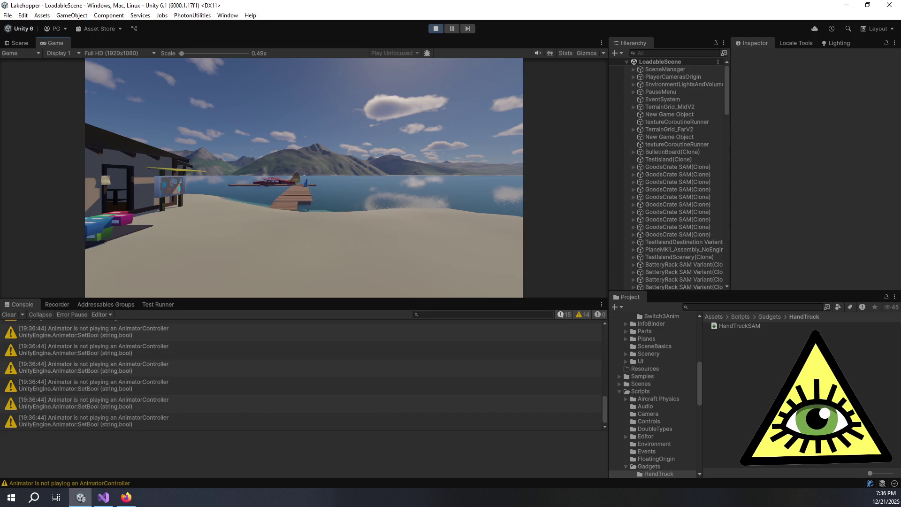
{"action": "key", "text": "F1"}
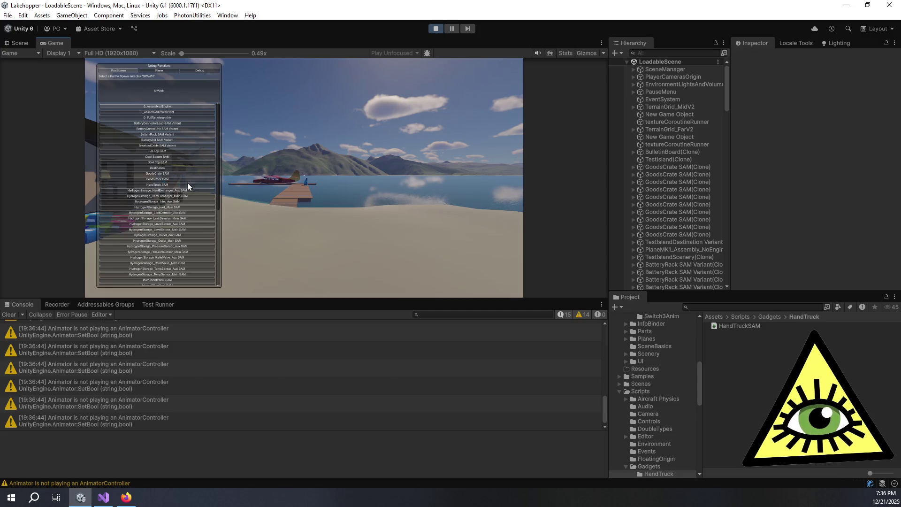
{"action": "left_click", "coordinate": [184, 183]}
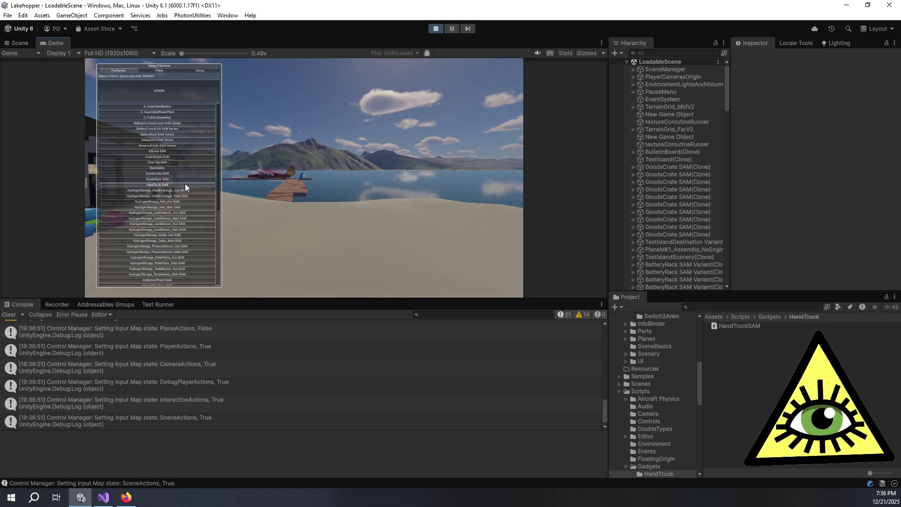
{"action": "left_click", "coordinate": [171, 90]}
{"action": "key", "text": "F1"}
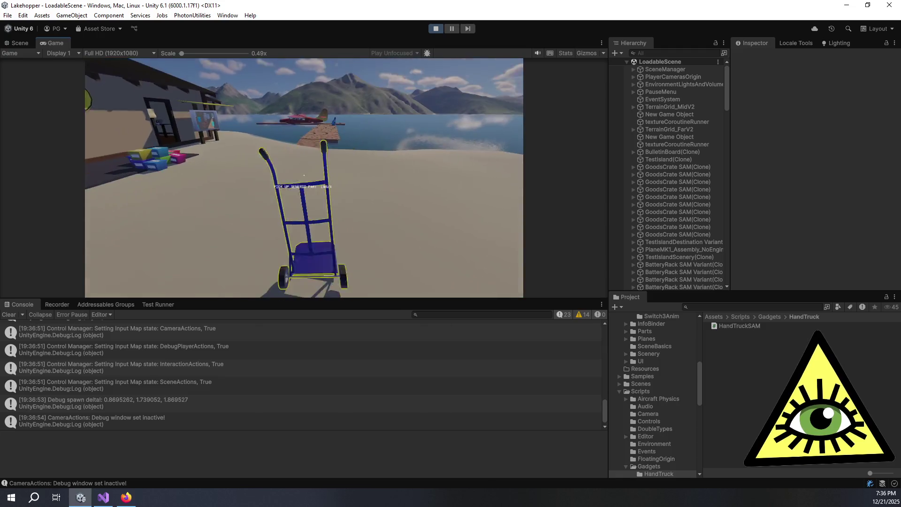
Pick up and drop the hand truck three times so it lands upright, then stop the game
{"action": "left_click", "coordinate": [304, 174]}
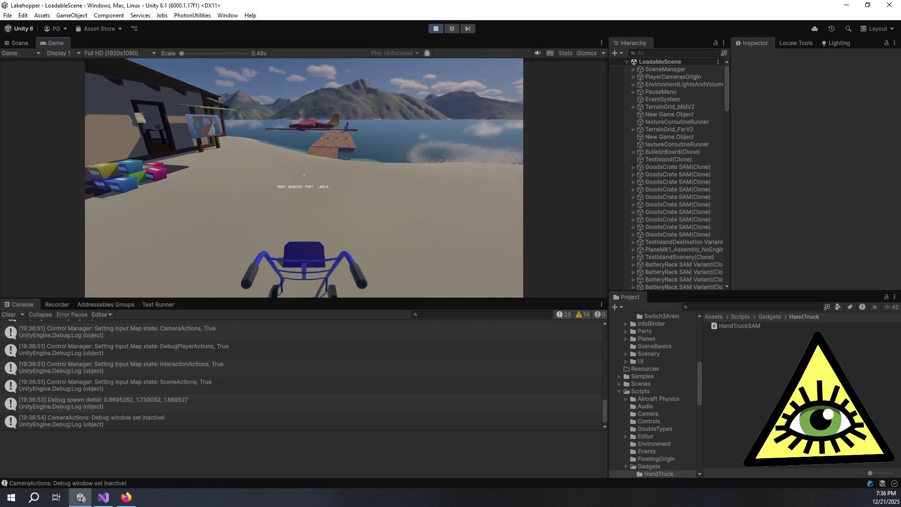
{"action": "left_click", "coordinate": [303, 175]}
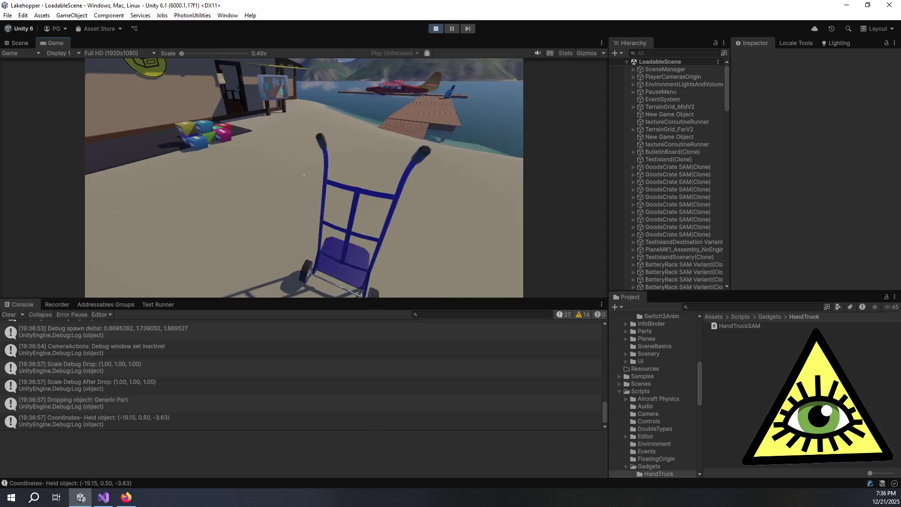
{"action": "left_click", "coordinate": [303, 175]}
{"action": "left_click", "coordinate": [303, 175]}
{"action": "left_click", "coordinate": [303, 175]}
{"action": "left_click", "coordinate": [303, 175]}
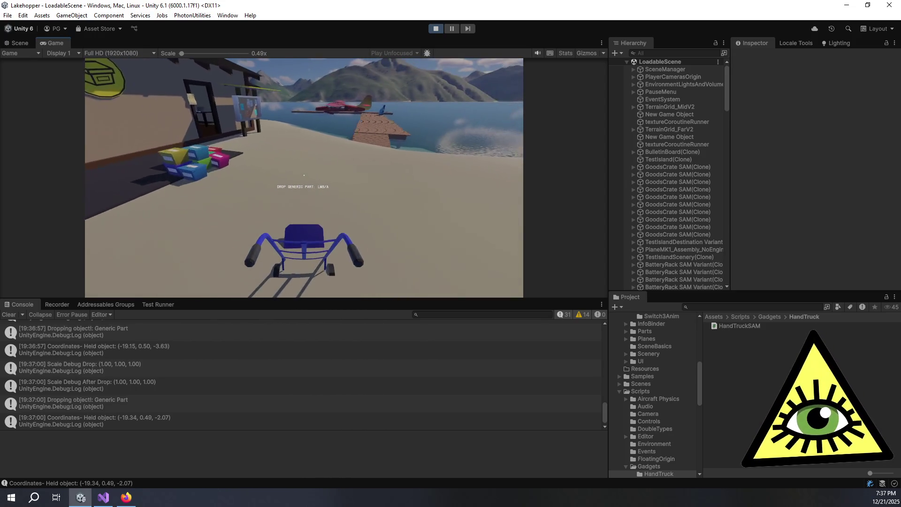
{"action": "key", "text": "ctrl+p"}
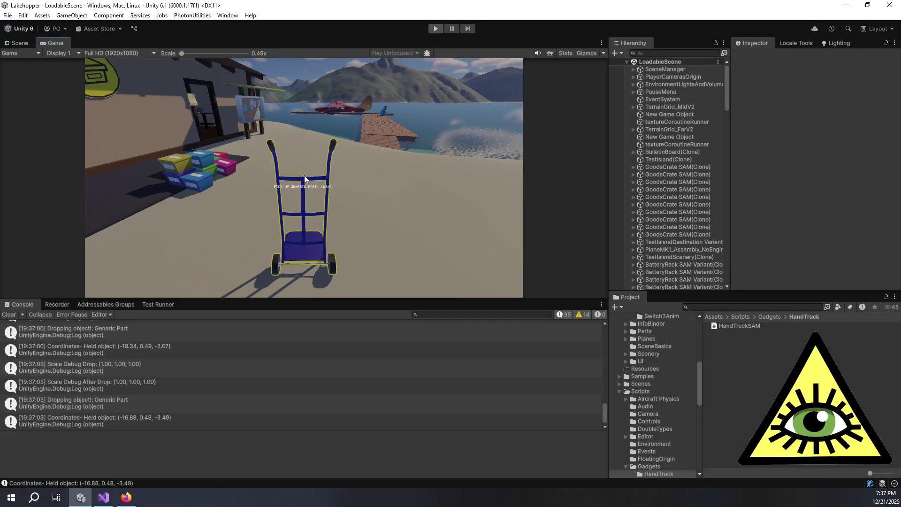
Open the HandTruck SAM Variant prefab from the Prefabs/Gadgets folder in Prefab Mode
{"action": "scroll", "coordinate": [673, 376], "scroll_direction": "up", "scroll_amount": 10}
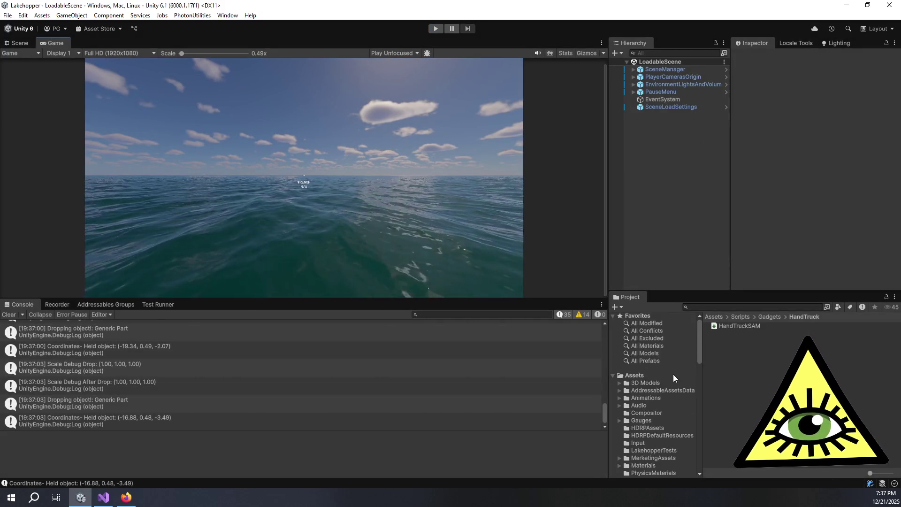
{"action": "scroll", "coordinate": [654, 418], "scroll_direction": "down", "scroll_amount": 3}
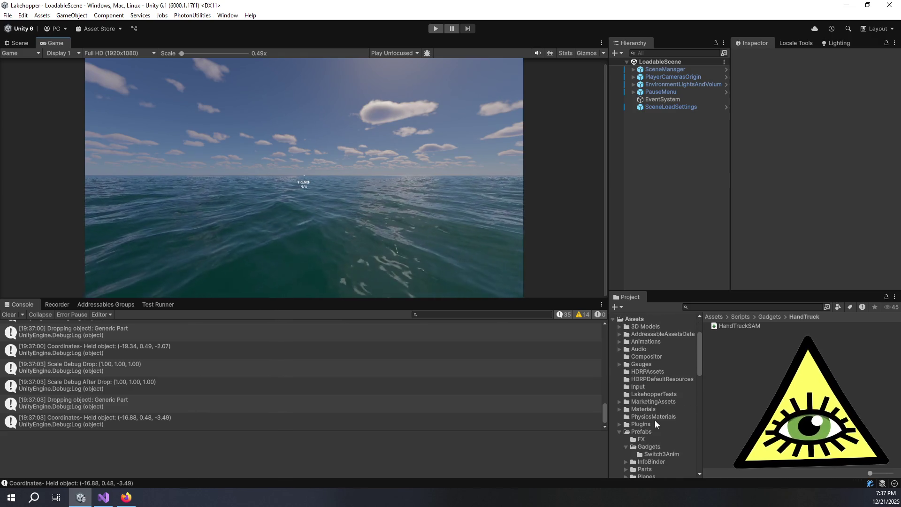
{"action": "scroll", "coordinate": [652, 428], "scroll_direction": "down", "scroll_amount": 3}
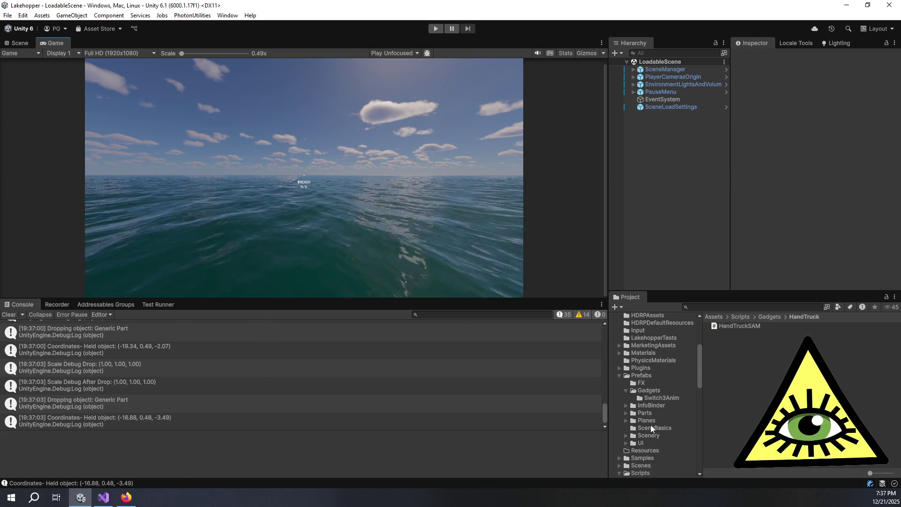
{"action": "left_click", "coordinate": [651, 392]}
{"action": "scroll", "coordinate": [761, 394], "scroll_direction": "down", "scroll_amount": 3}
{"action": "scroll", "coordinate": [762, 397], "scroll_direction": "up", "scroll_amount": 3}
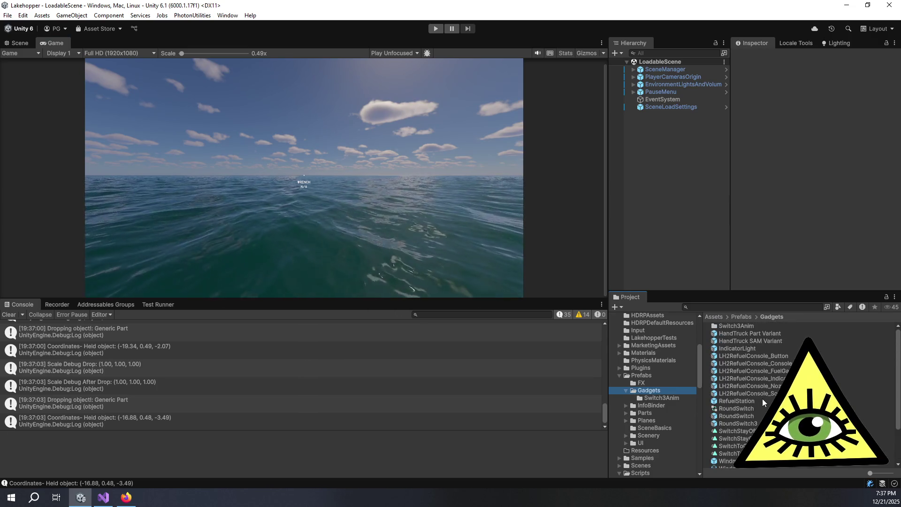
{"action": "left_click", "coordinate": [748, 340]}
{"action": "double_click", "coordinate": [747, 340]}
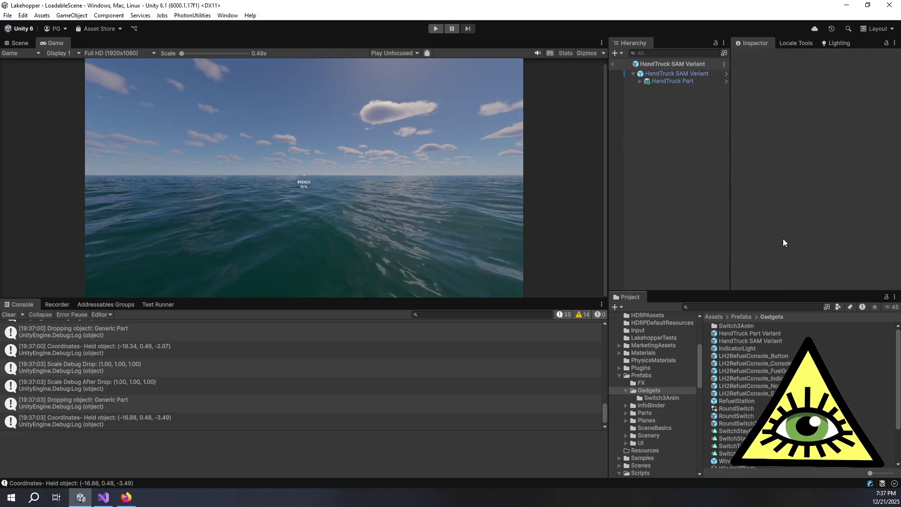
Set the prefab root's Cart Offset Y to 0.175 and exit Prefab Mode
{"action": "left_click", "coordinate": [662, 74]}
{"action": "scroll", "coordinate": [844, 188], "scroll_direction": "down", "scroll_amount": 3}
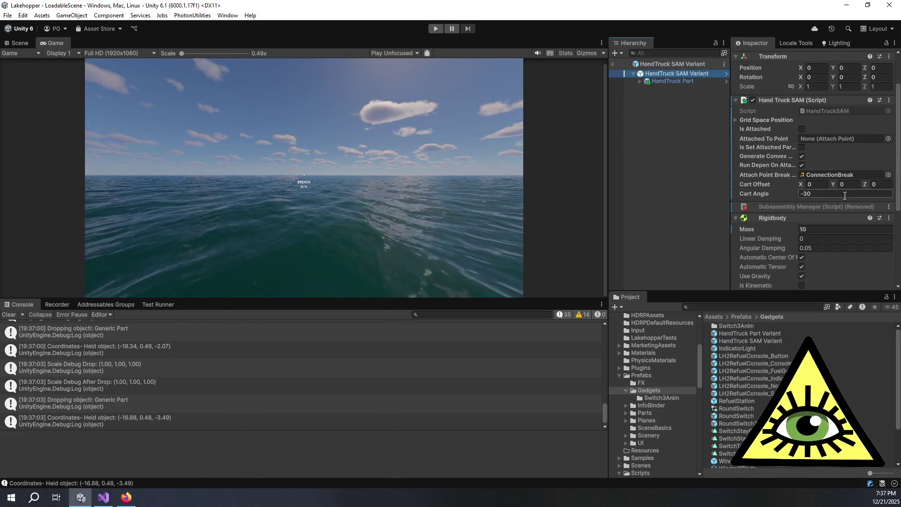
{"action": "left_click", "coordinate": [846, 184]}
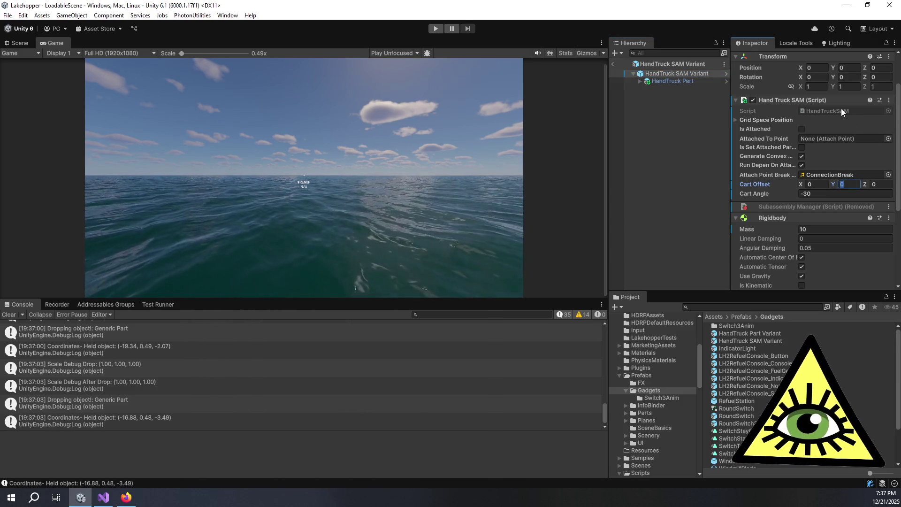
{"action": "type", "text": ".175"}
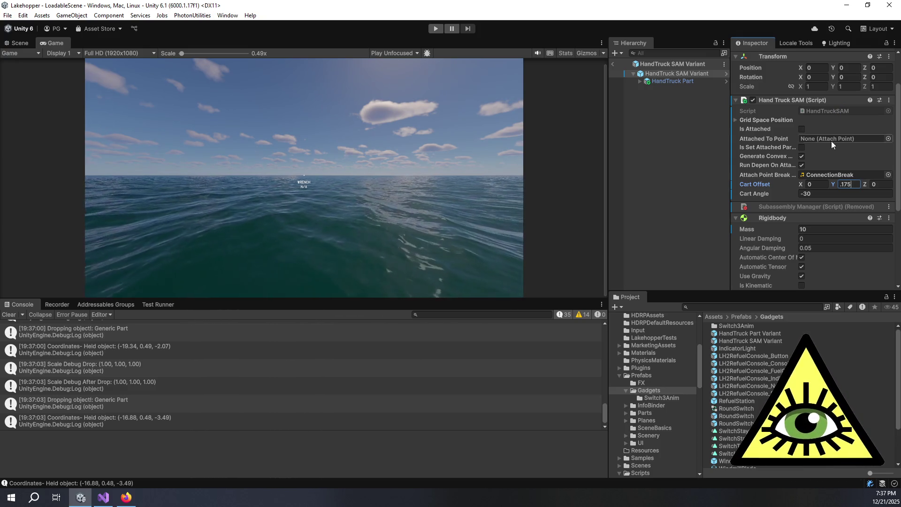
{"action": "left_click", "coordinate": [877, 183]}
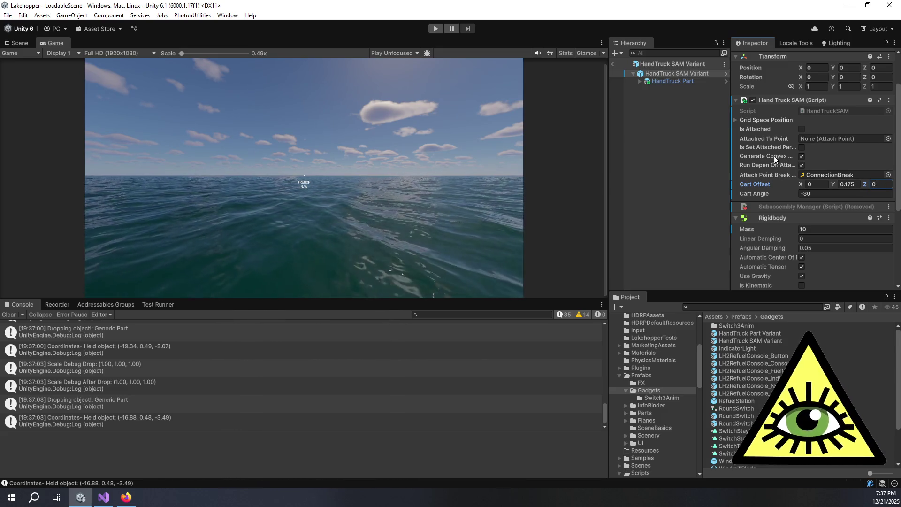
{"action": "left_click", "coordinate": [613, 64]}
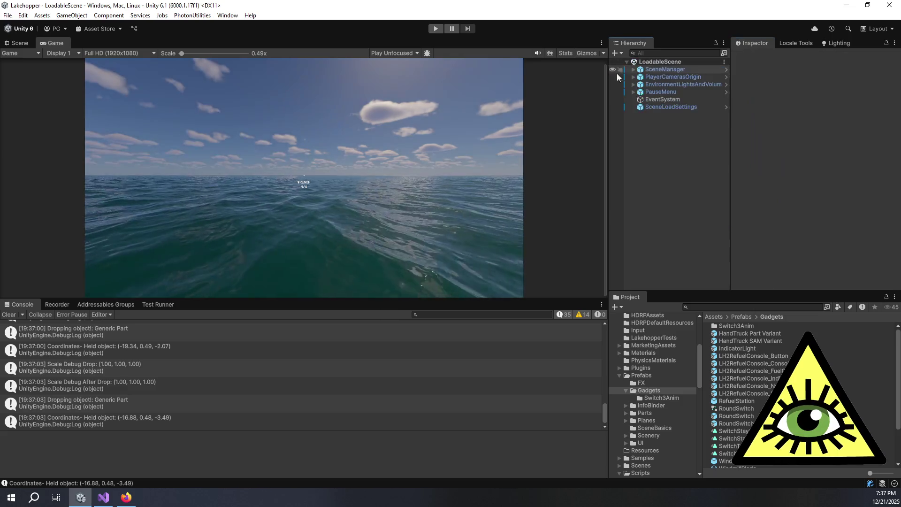
In Drop, add 'transform.position = transform.position - _cartOffset;' and 'partRigidbody.position = transform.position'
{"action": "key", "text": "alt+Tab"}
{"action": "scroll", "coordinate": [410, 252], "scroll_direction": "down", "scroll_amount": 2}
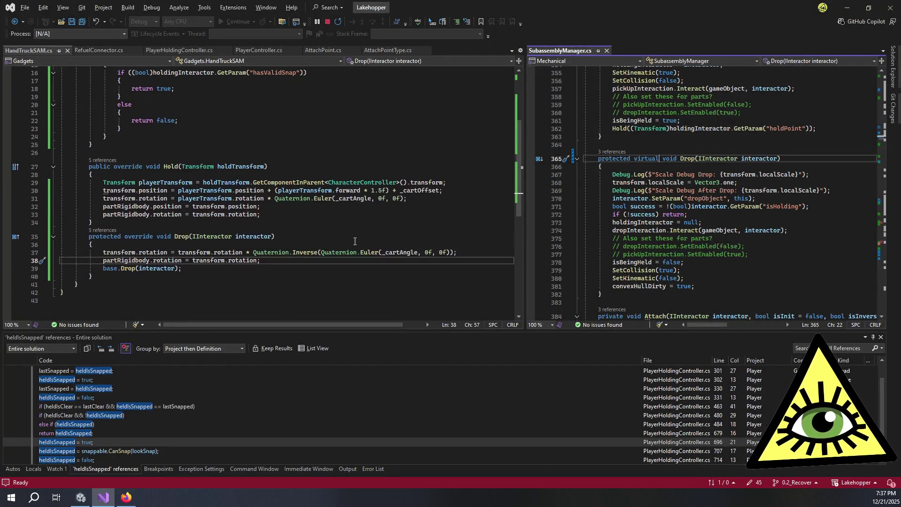
{"action": "left_click", "coordinate": [278, 260]}
{"action": "key", "text": "Return"}
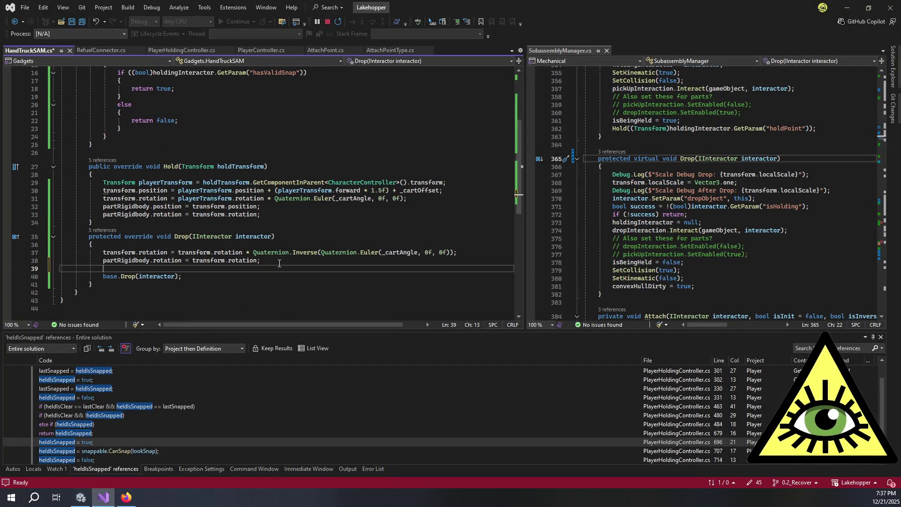
{"action": "type", "text": "transform.pos"}
{"action": "key", "text": "Tab"}
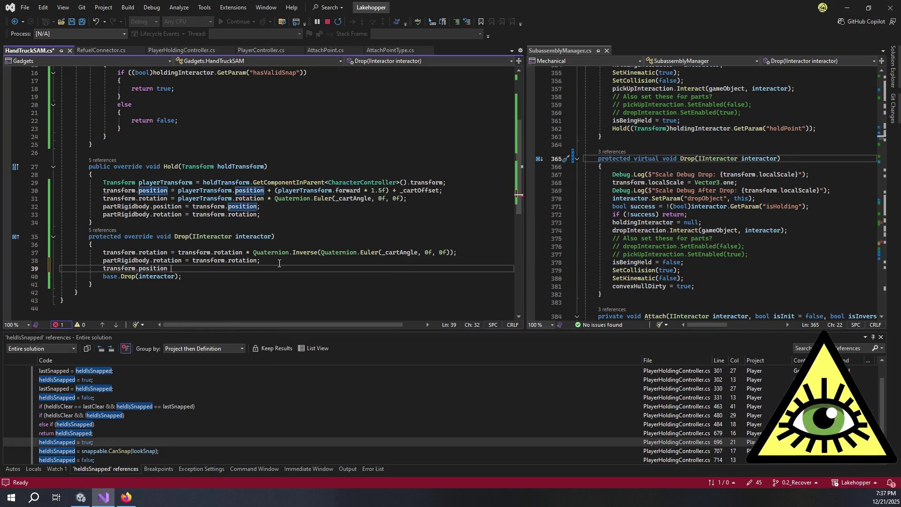
{"action": "type", "text": "= "}
{"action": "type", "text": "transform.position"}
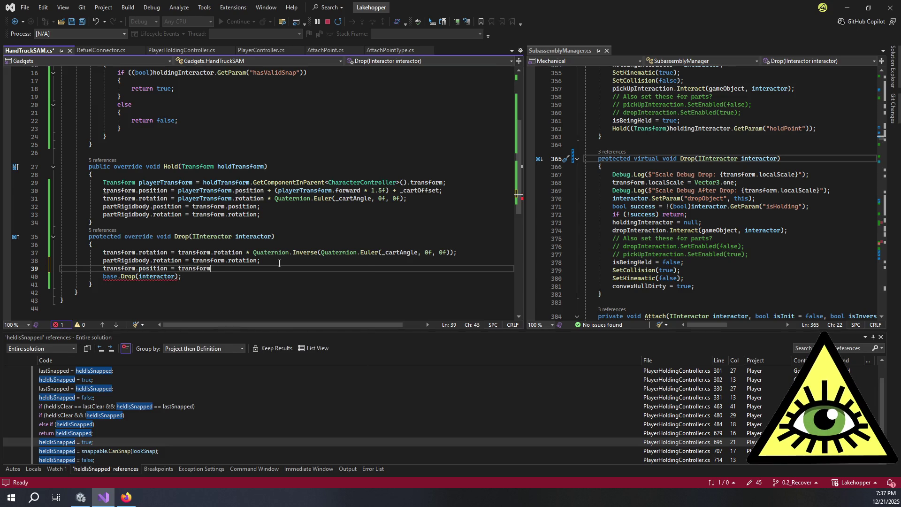
{"action": "type", "text": " - "}
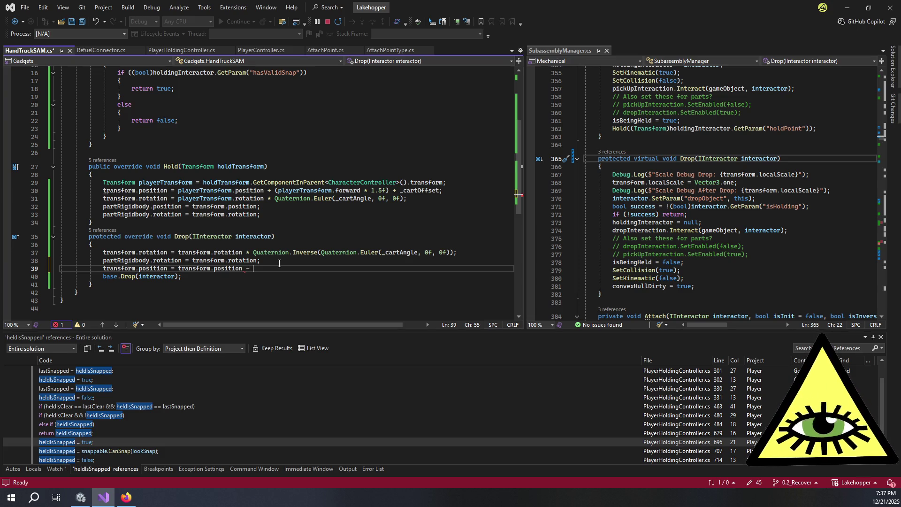
{"action": "type", "text": "_cartOffset"}
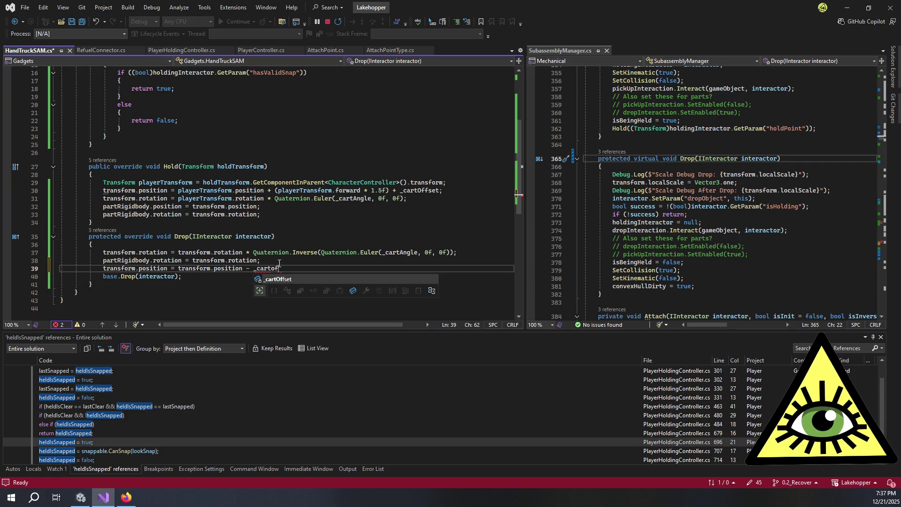
{"action": "type", "text": ";"}
{"action": "key", "text": "Return"}
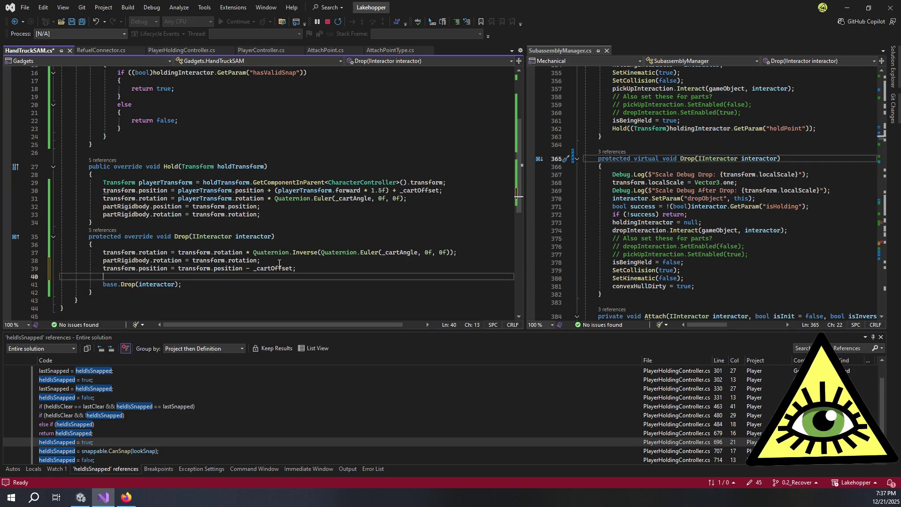
{"action": "type", "text": "partRigidbody"}
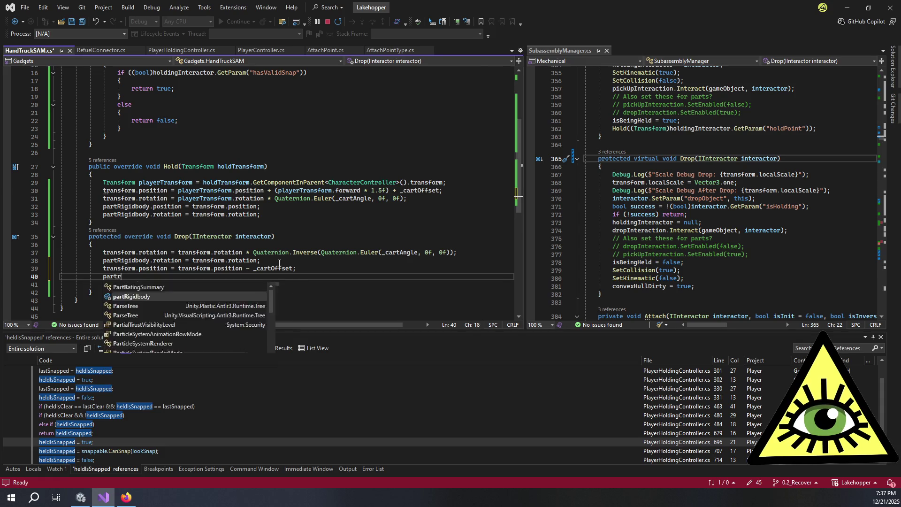
{"action": "type", "text": ".position = "}
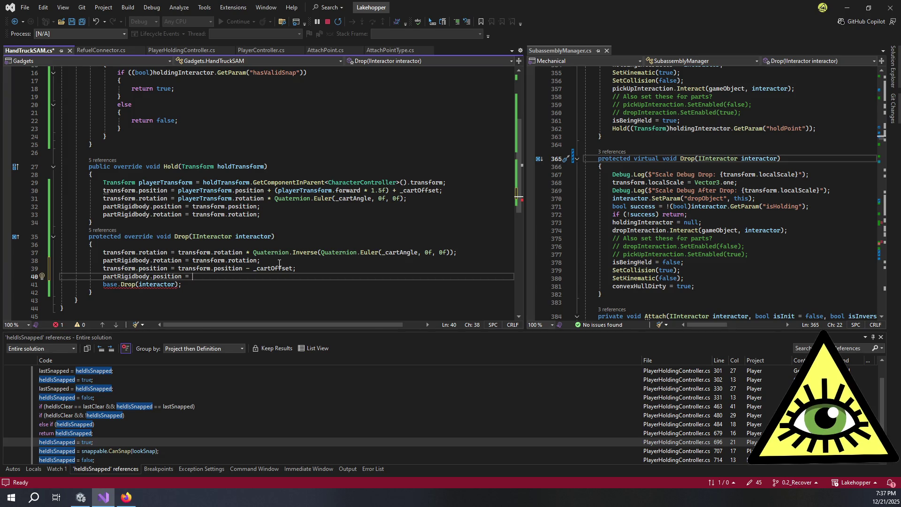
{"action": "type", "text": "transform.position;"}
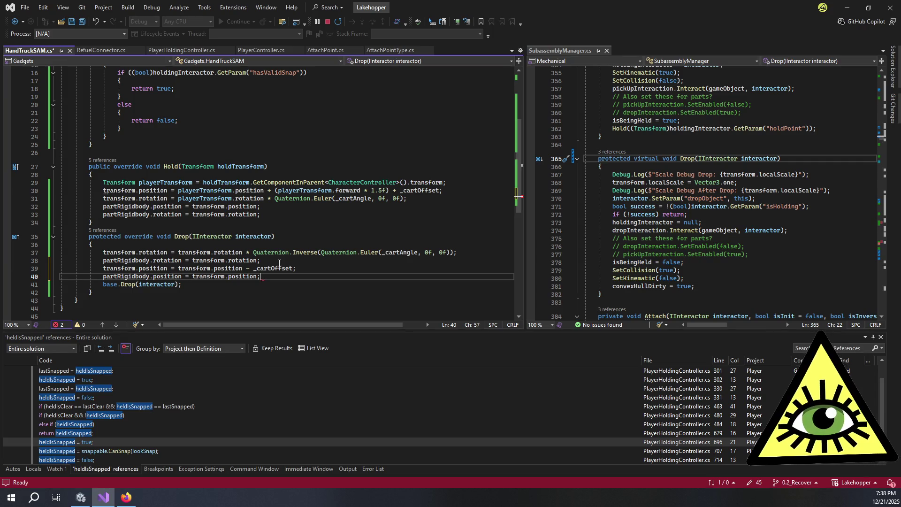
Move the offset and rigidbody position lines above the rotation lines, then save
{"action": "key", "text": "Up"}
{"action": "key", "text": "alt+Up"}
{"action": "key", "text": "alt+Up"}
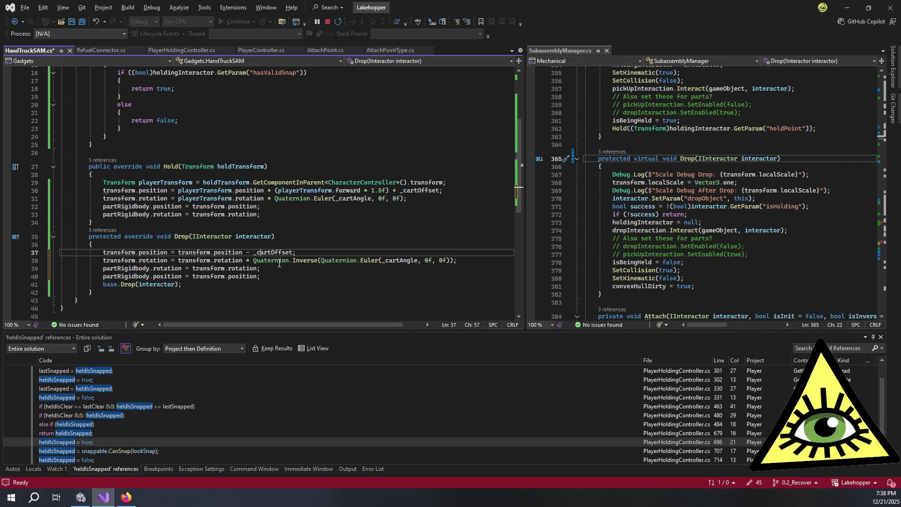
{"action": "key", "text": "Down"}
{"action": "key", "text": "Down"}
{"action": "key", "text": "Down"}
{"action": "key", "text": "alt+Up"}
{"action": "key", "text": "ctrl+s"}
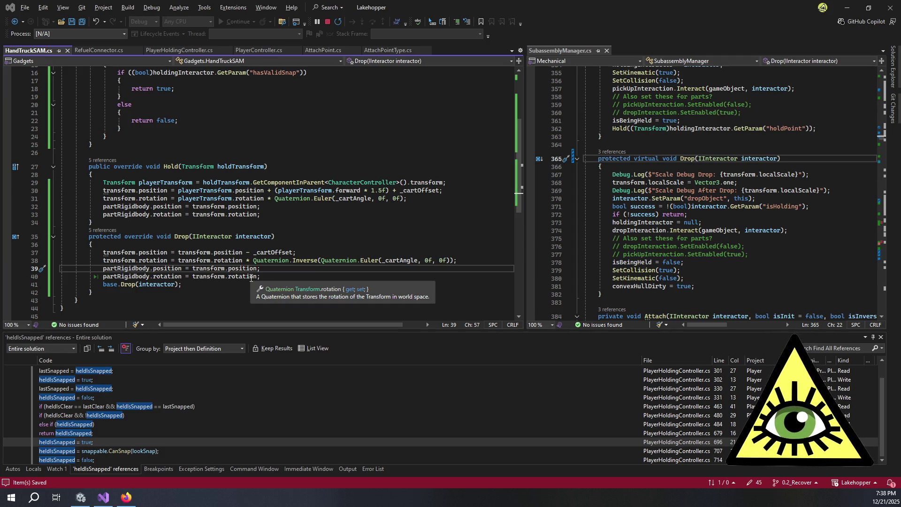
{"action": "key", "text": "alt+Tab"}
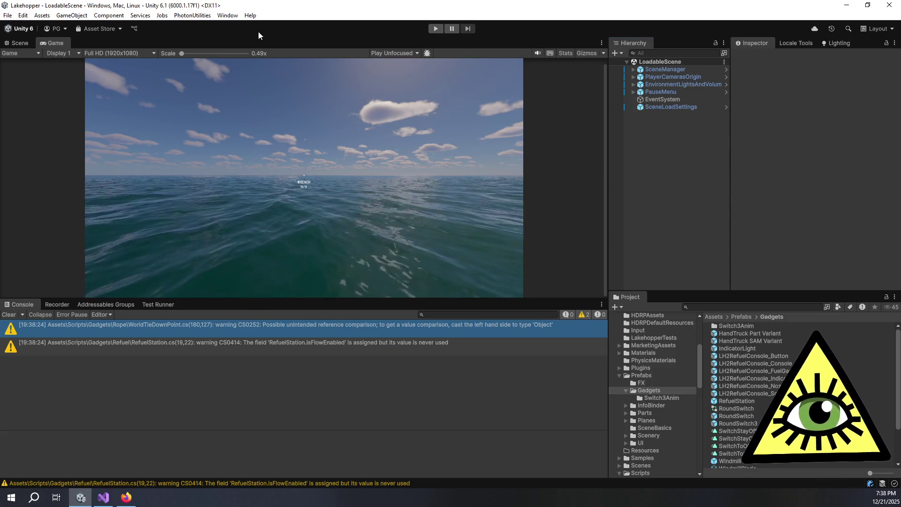
Enter play mode and open the debug spawn panel once the island scene loads
{"action": "left_click", "coordinate": [437, 29]}
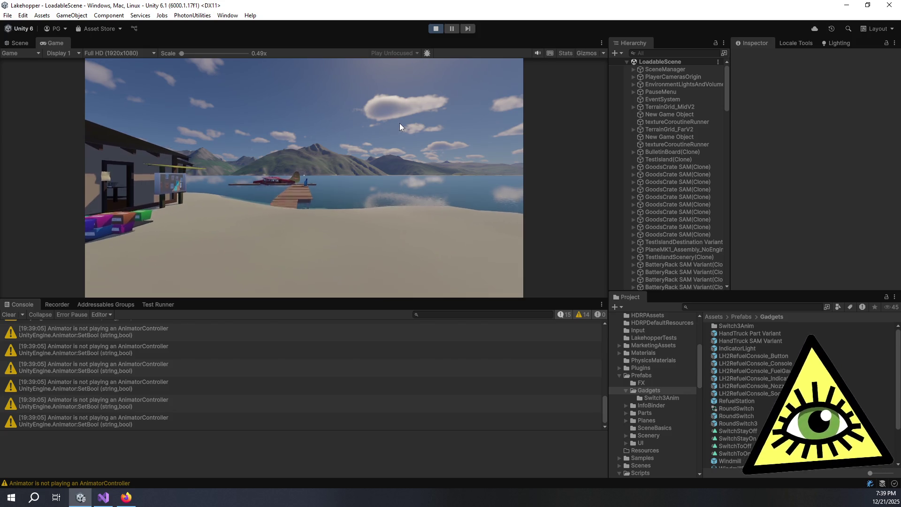
{"action": "key", "text": "F1"}
Spawn HandTruck SAM, walk to the shop's notice board, and drop it upright
{"action": "left_click", "coordinate": [167, 183]}
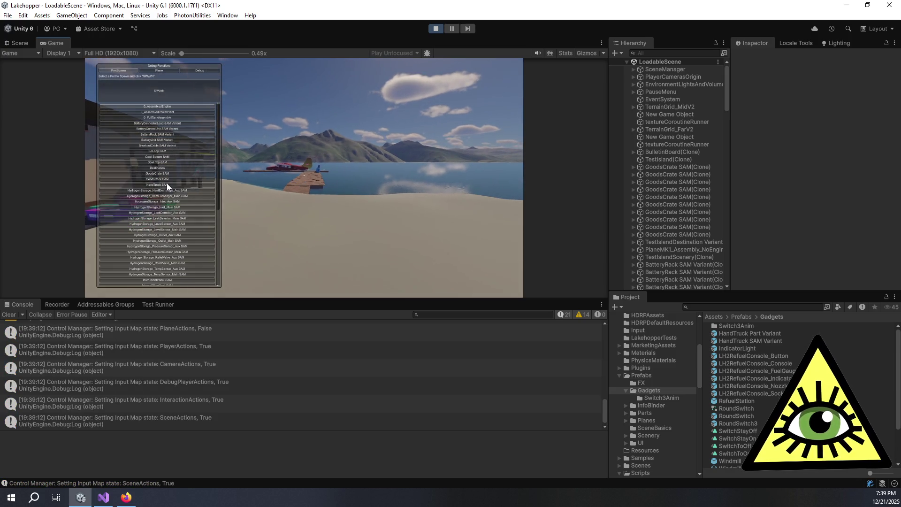
{"action": "left_click", "coordinate": [177, 94]}
{"action": "key", "text": "F1"}
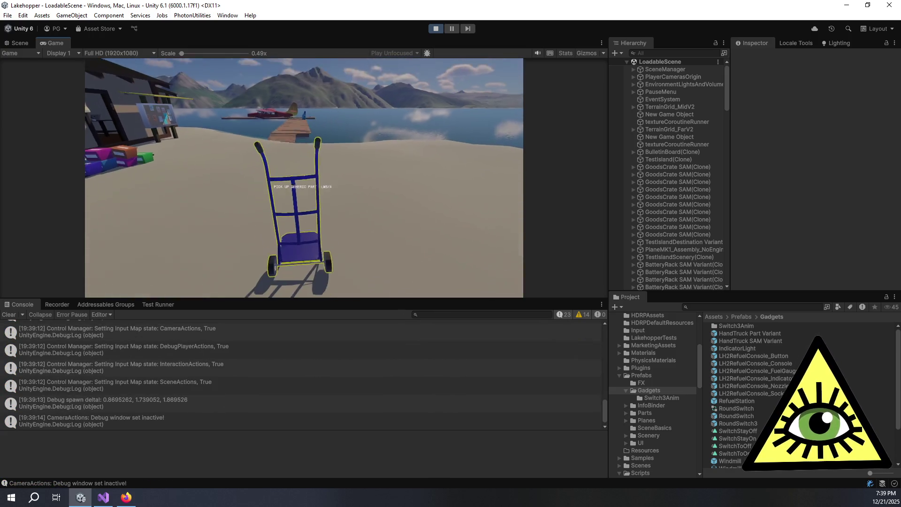
{"action": "mouse_move", "coordinate": [304, 175]}
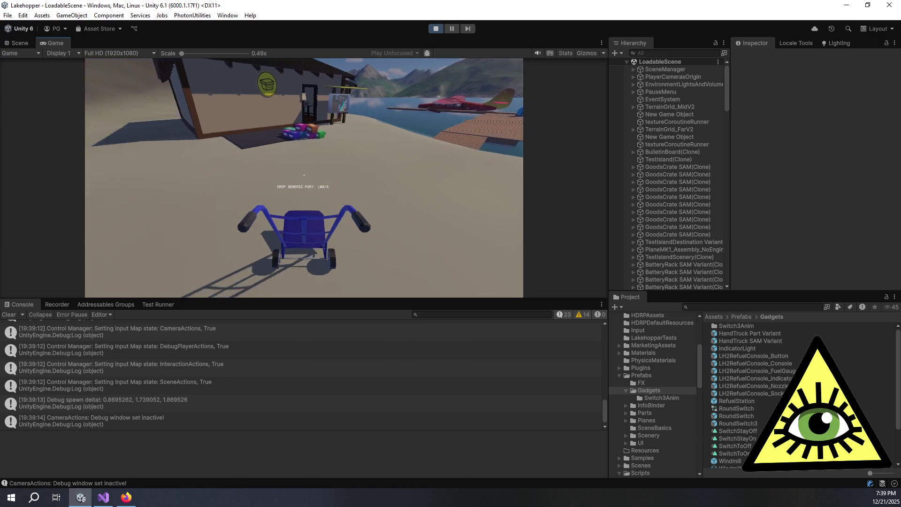
{"action": "key", "text": "w"}
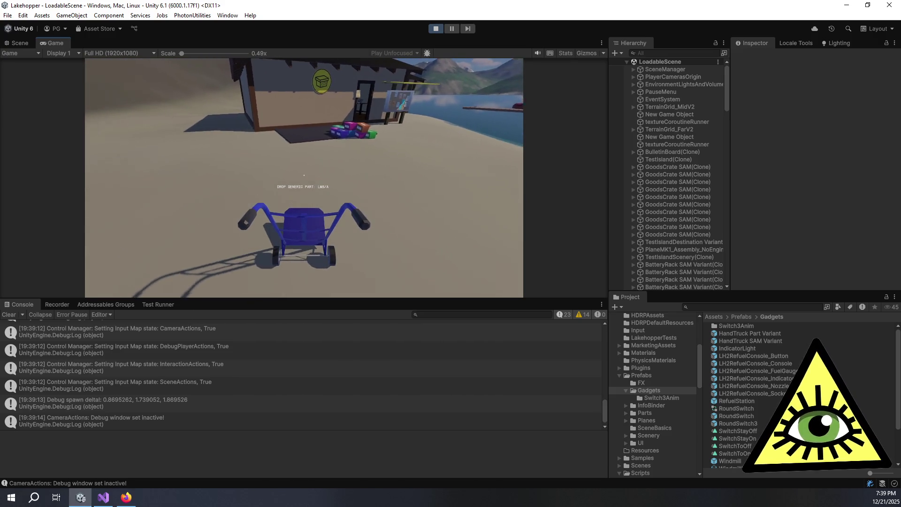
{"action": "key", "text": "w"}
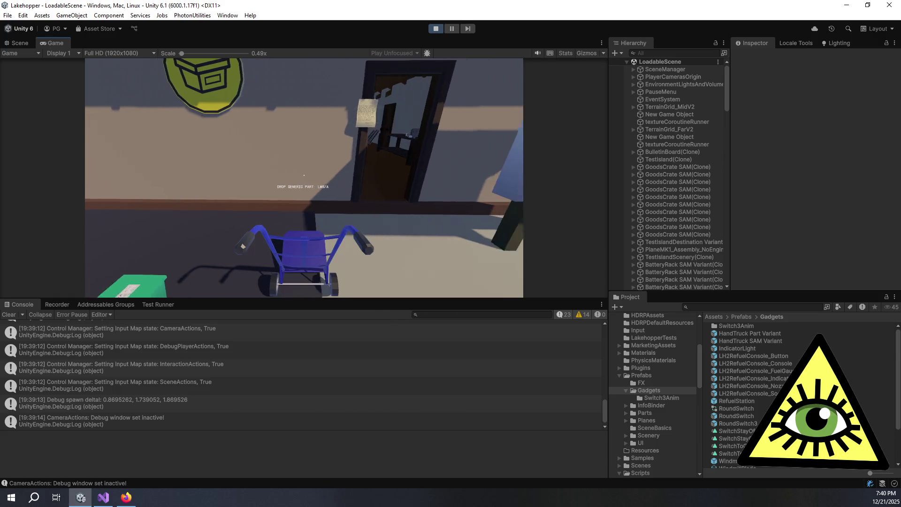
{"action": "key", "text": "w"}
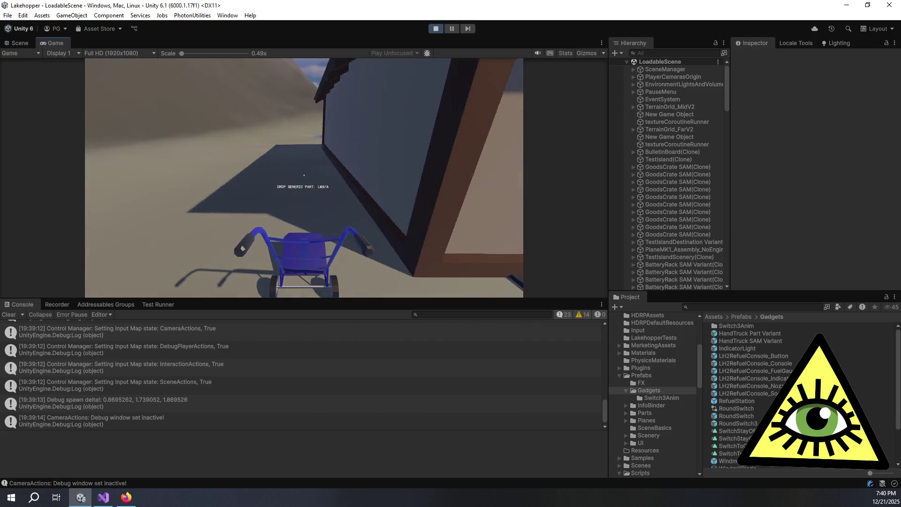
{"action": "key", "text": "s"}
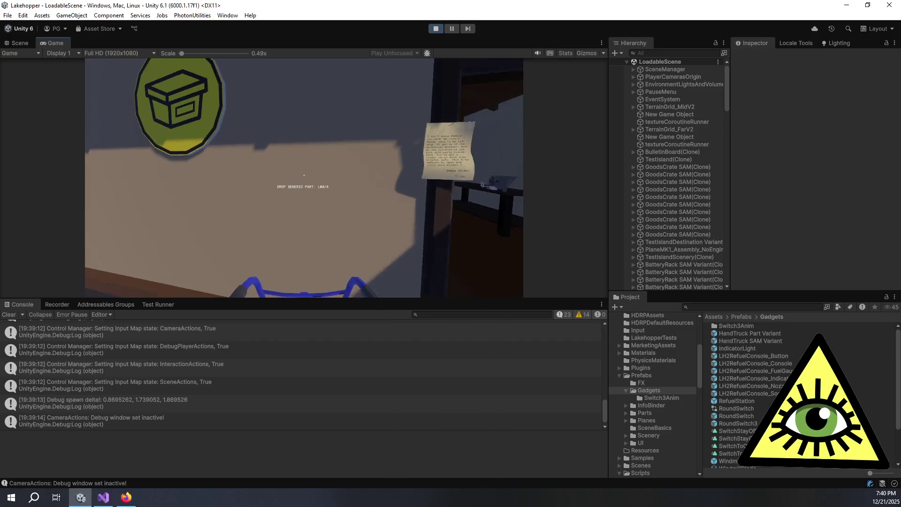
{"action": "left_click", "coordinate": [304, 175]}
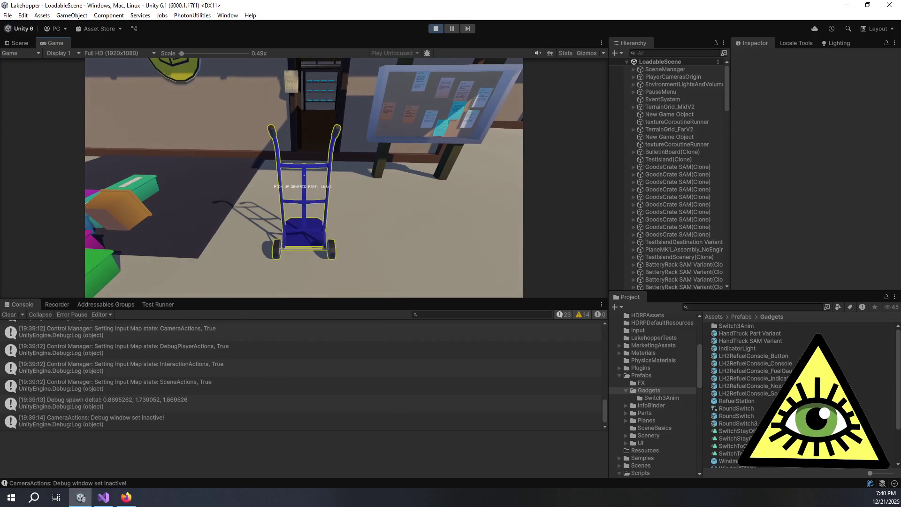
Pick up and re-drop the hand truck, setting it down beside the crate pile
{"action": "left_click", "coordinate": [304, 175]}
{"action": "left_click", "coordinate": [304, 175]}
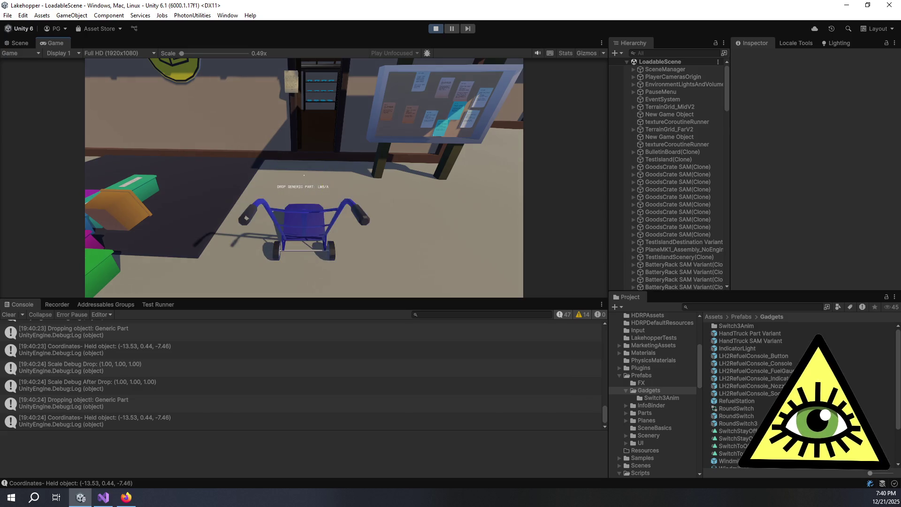
{"action": "mouse_move", "coordinate": [304, 175]}
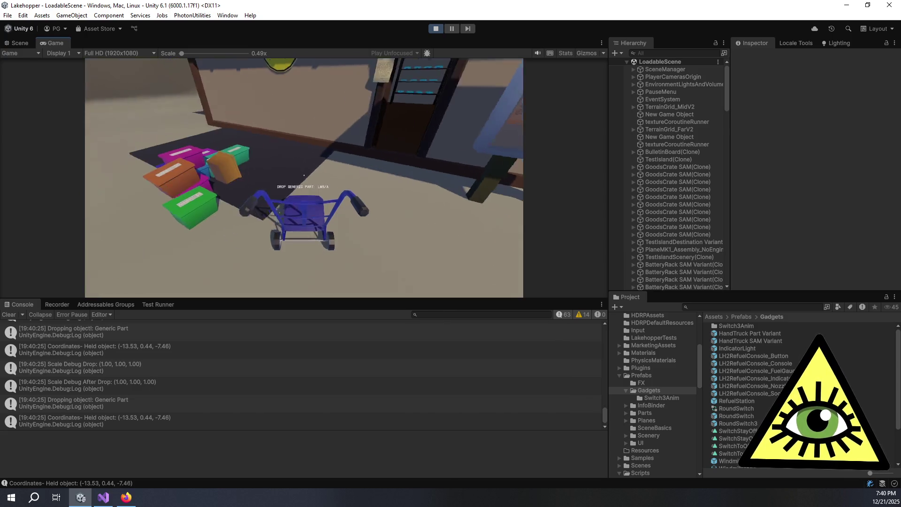
{"action": "left_click", "coordinate": [304, 175]}
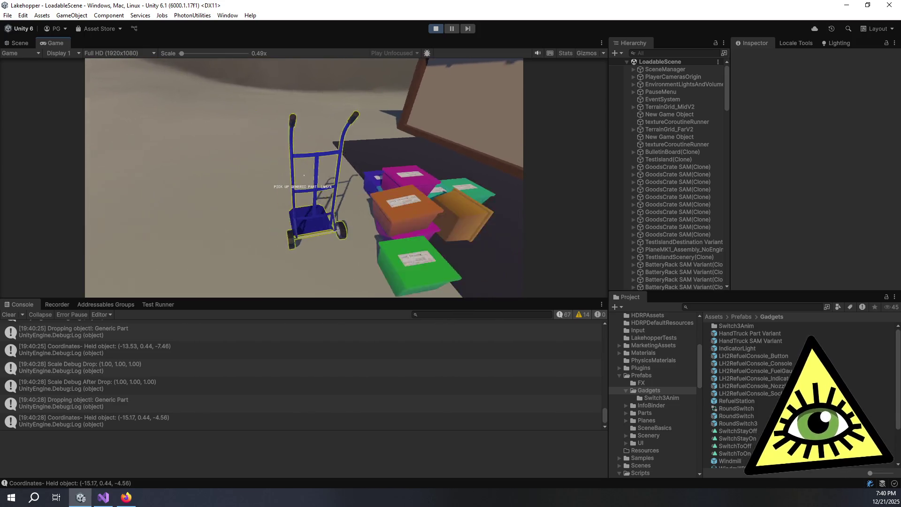
Stack goods crates from the pile onto the hand truck, then pick up the loaded truck
{"action": "left_click", "coordinate": [304, 175]}
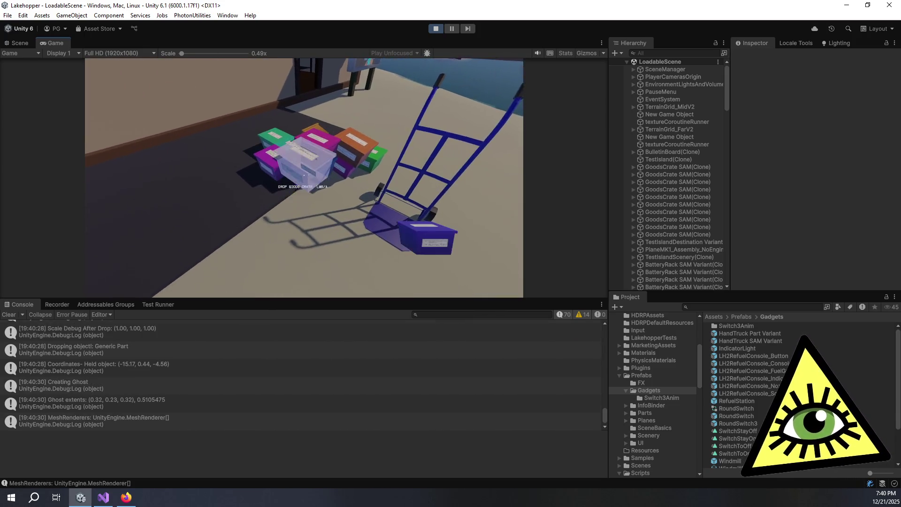
{"action": "left_click", "coordinate": [304, 175]}
{"action": "left_click", "coordinate": [304, 175]}
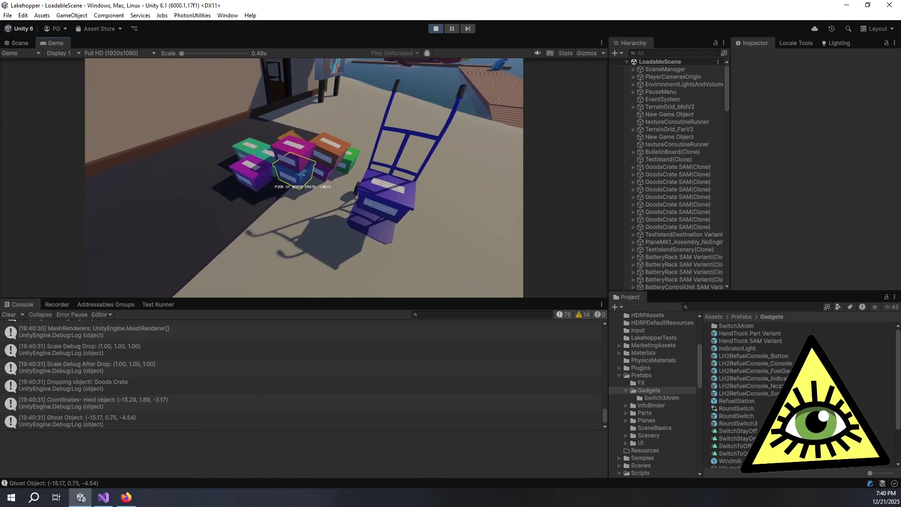
{"action": "left_click", "coordinate": [304, 175]}
{"action": "left_click", "coordinate": [304, 175]}
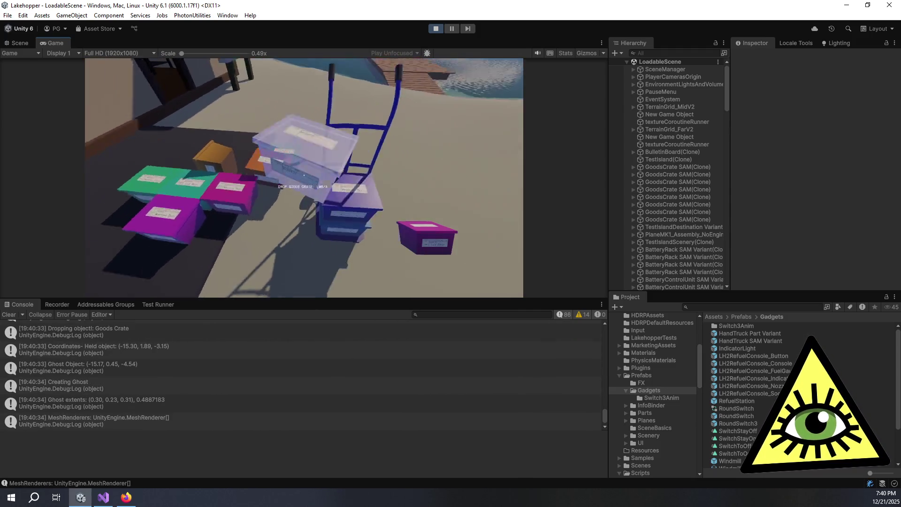
{"action": "left_click", "coordinate": [304, 175]}
{"action": "left_click", "coordinate": [304, 175]}
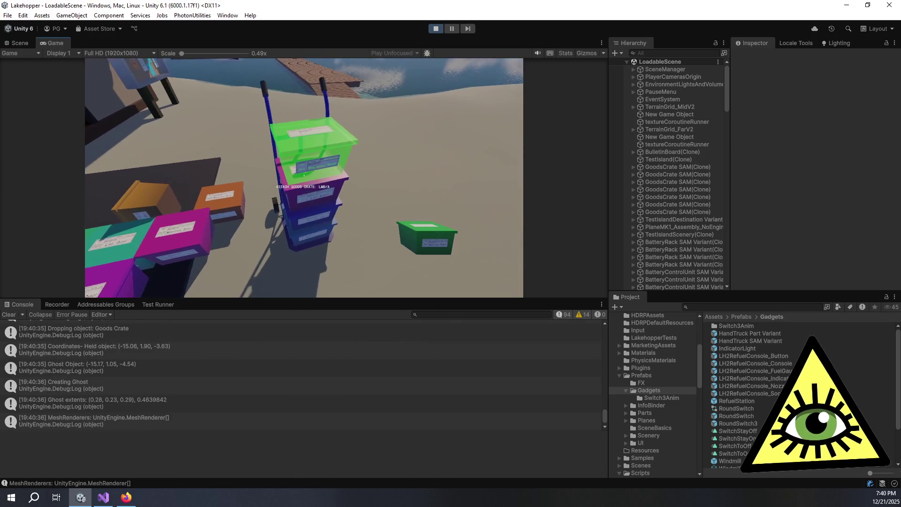
{"action": "left_click", "coordinate": [304, 175]}
{"action": "left_click", "coordinate": [304, 175]}
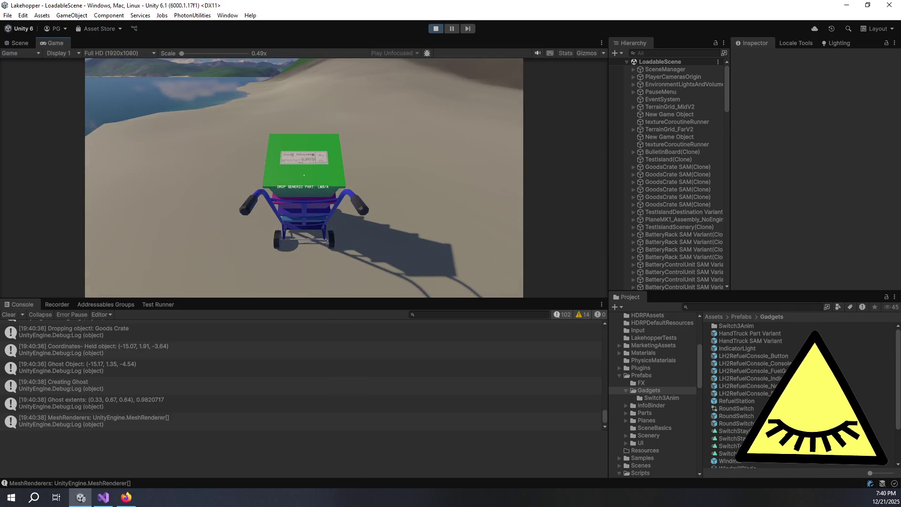
Push the loaded hand truck down the dock and set it beside the seaplane
{"action": "key", "text": "w"}
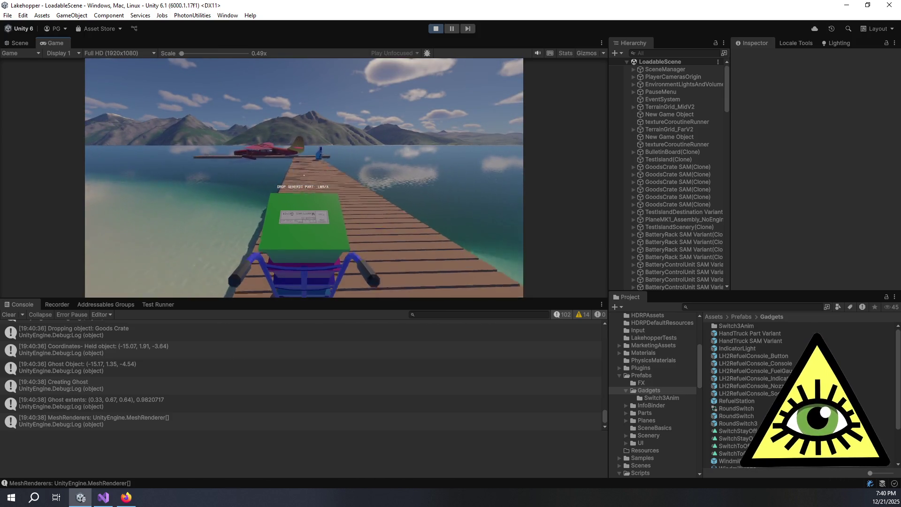
{"action": "key", "text": "w"}
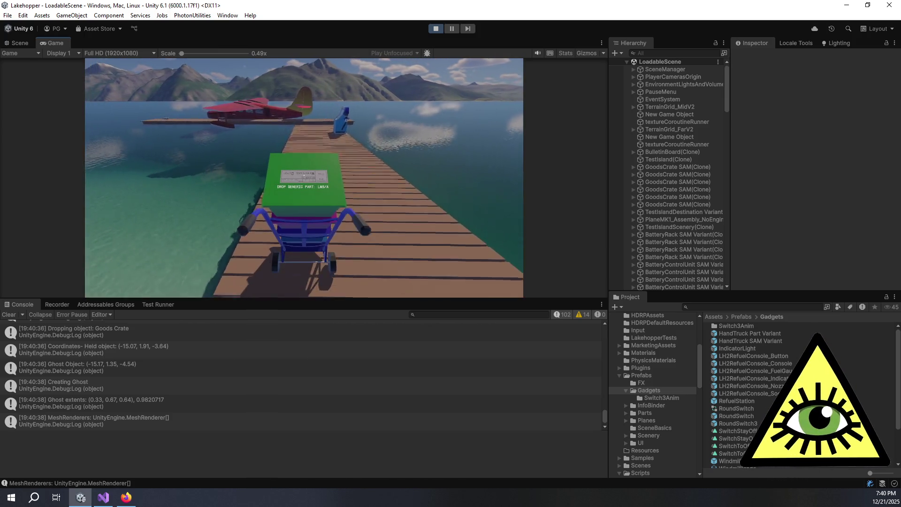
{"action": "key", "text": "w"}
{"action": "key", "text": "w"}
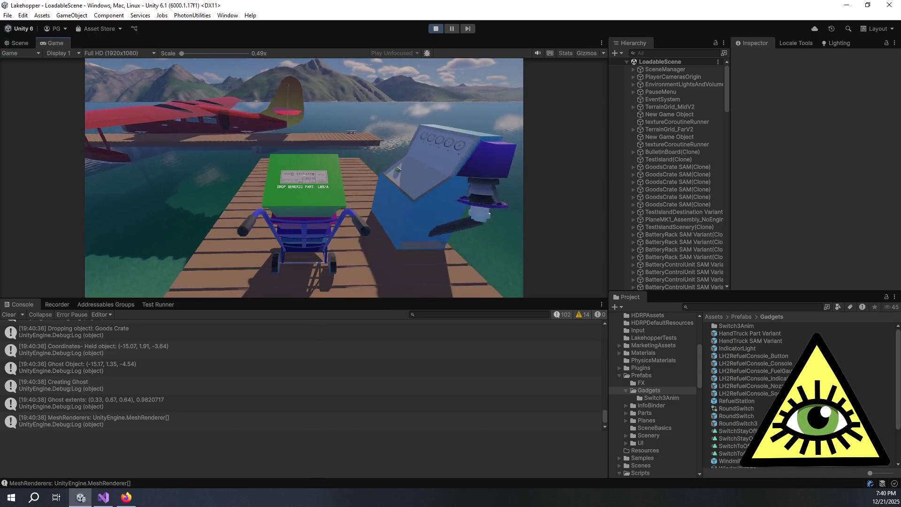
{"action": "key", "text": "w"}
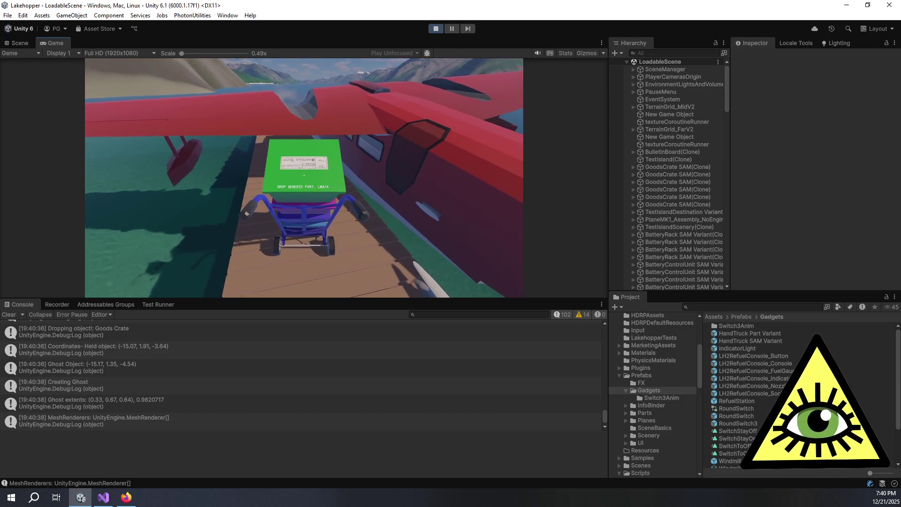
{"action": "left_click", "coordinate": [304, 175]}
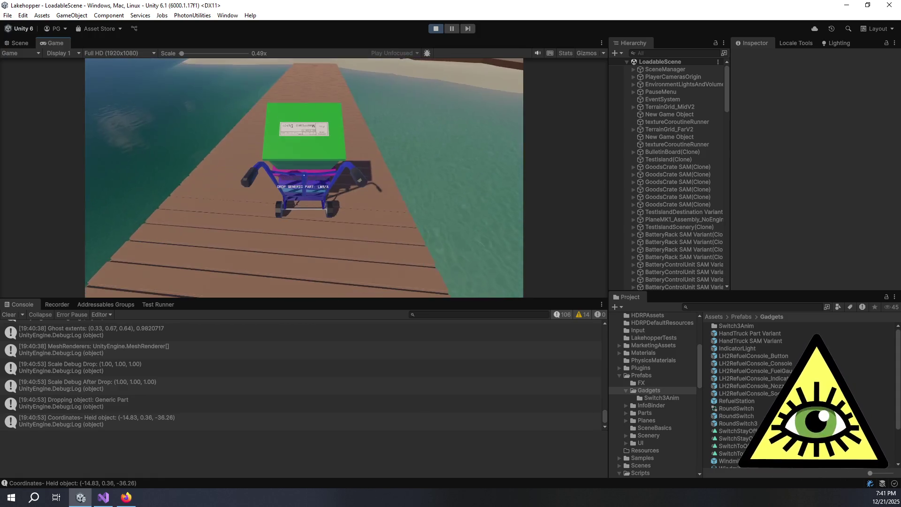
Stand the truck upright, re-grab it, and wheel it back to drop on the sand
{"action": "left_click", "coordinate": [304, 175]}
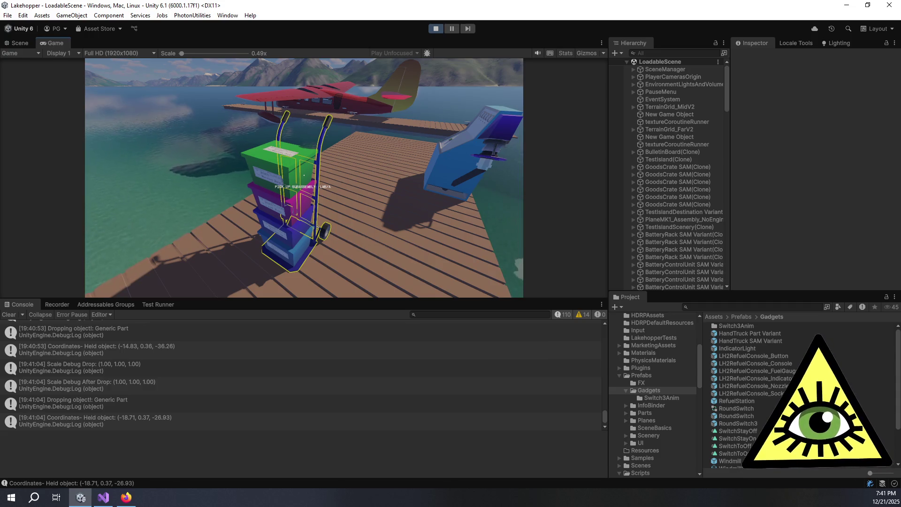
{"action": "left_click", "coordinate": [304, 175]}
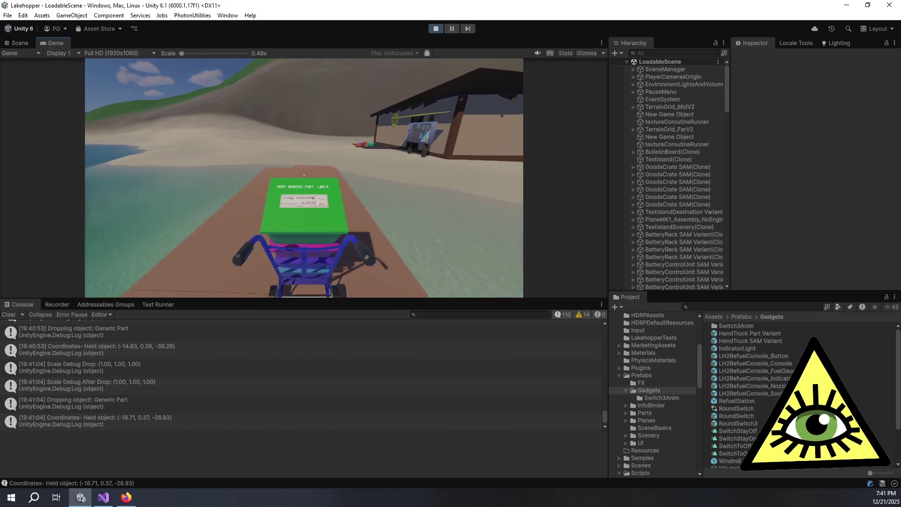
{"action": "key", "text": "w"}
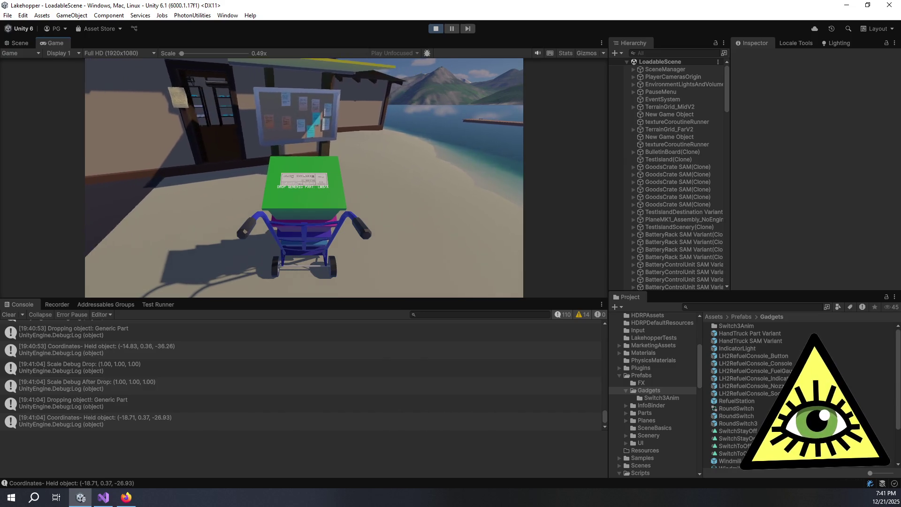
{"action": "left_click", "coordinate": [304, 176]}
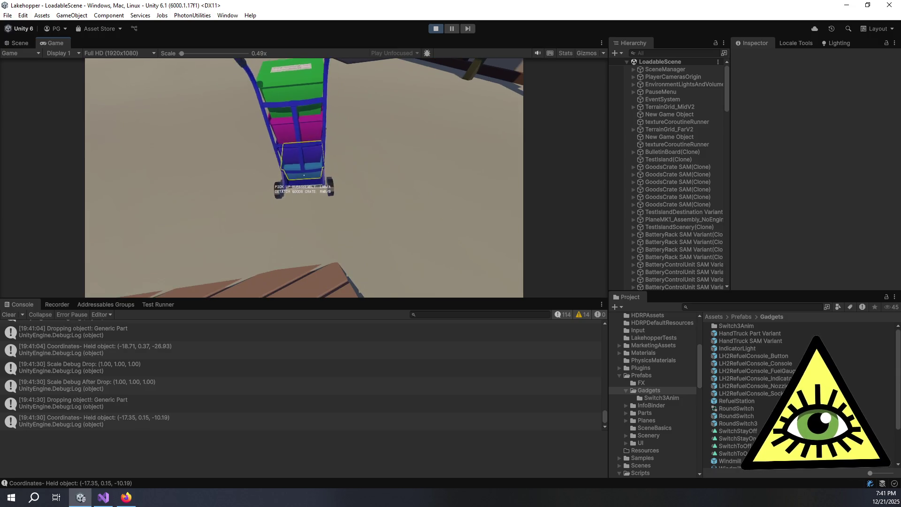
Test dropping and re-grabbing the loaded hand truck inside the building and on the dock
{"action": "left_click", "coordinate": [304, 175]}
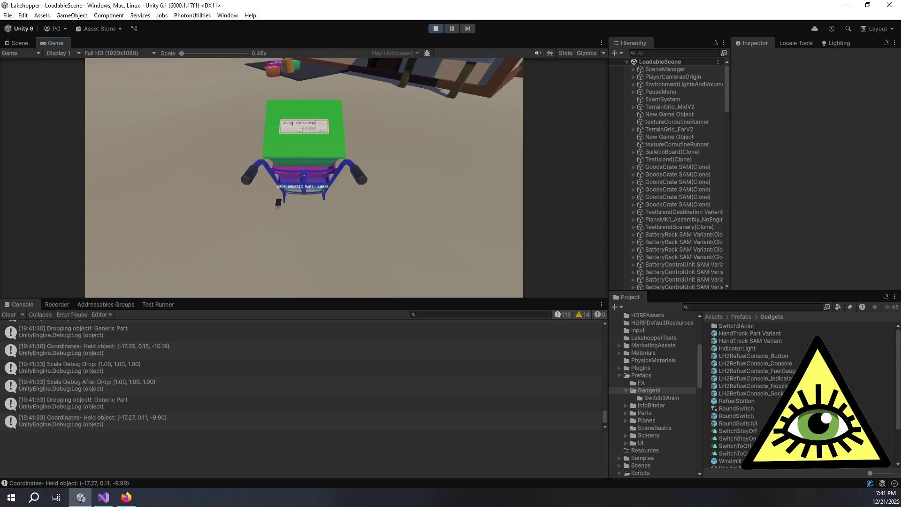
{"action": "left_click", "coordinate": [304, 175]}
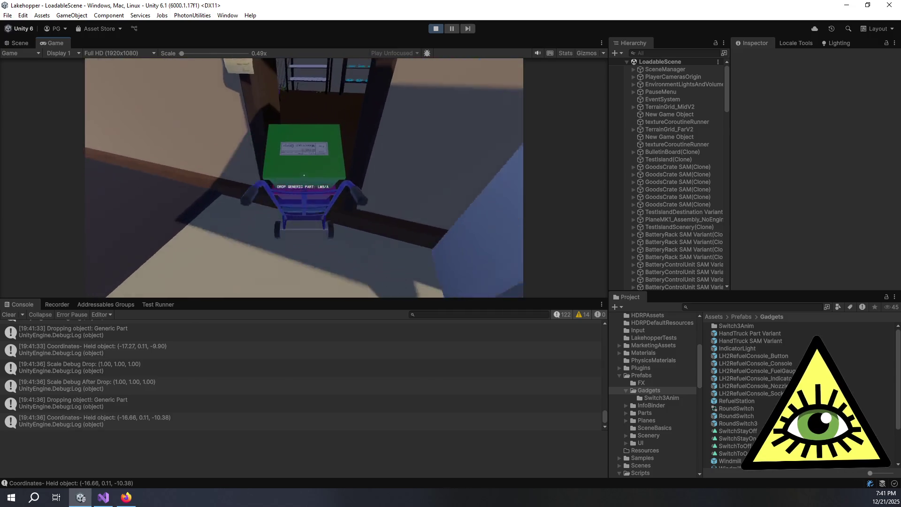
{"action": "left_click", "coordinate": [304, 175]}
{"action": "left_click", "coordinate": [304, 175]}
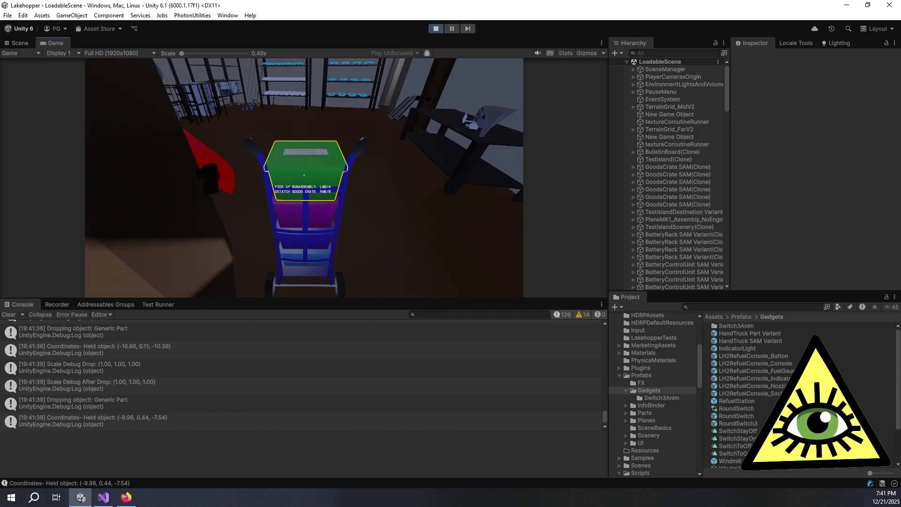
{"action": "key", "text": "w"}
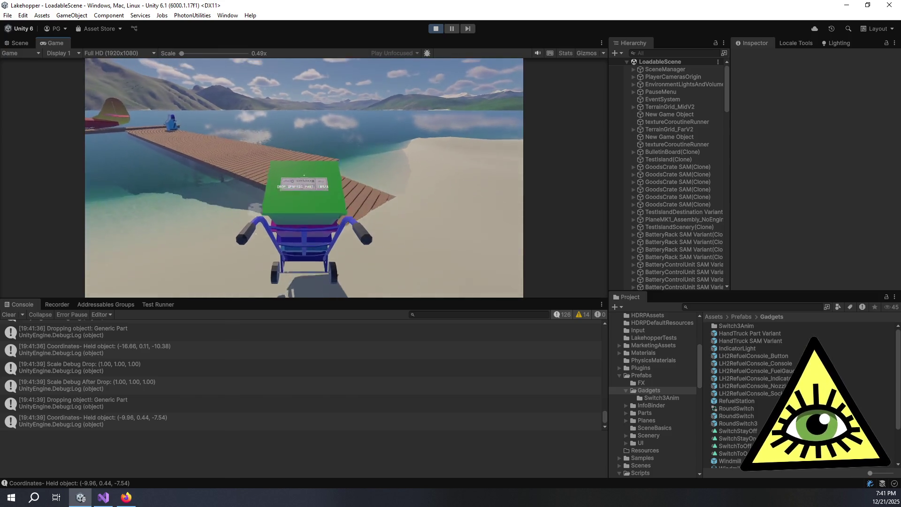
{"action": "left_click", "coordinate": [304, 175]}
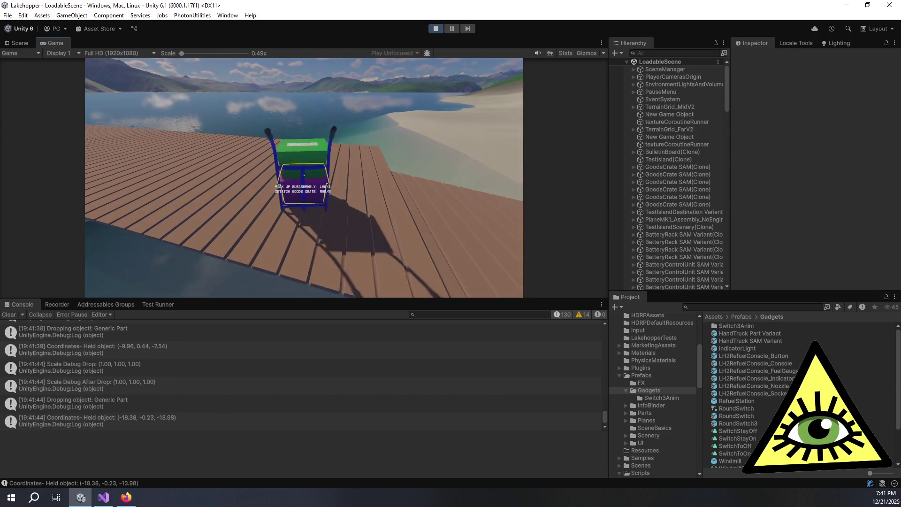
{"action": "left_click", "coordinate": [304, 175]}
Wheel the truck along the dock toward the plane, back onto the sand, and set it down
{"action": "key", "text": "w"}
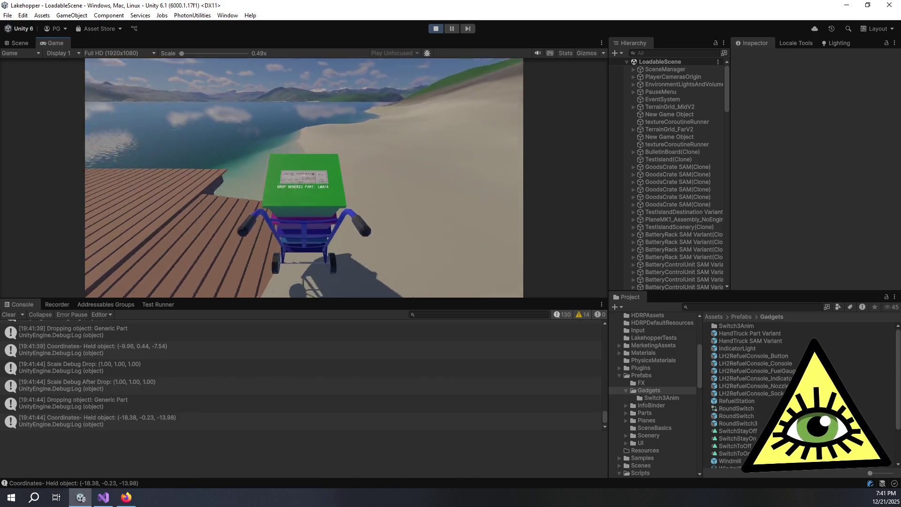
{"action": "key", "text": "w"}
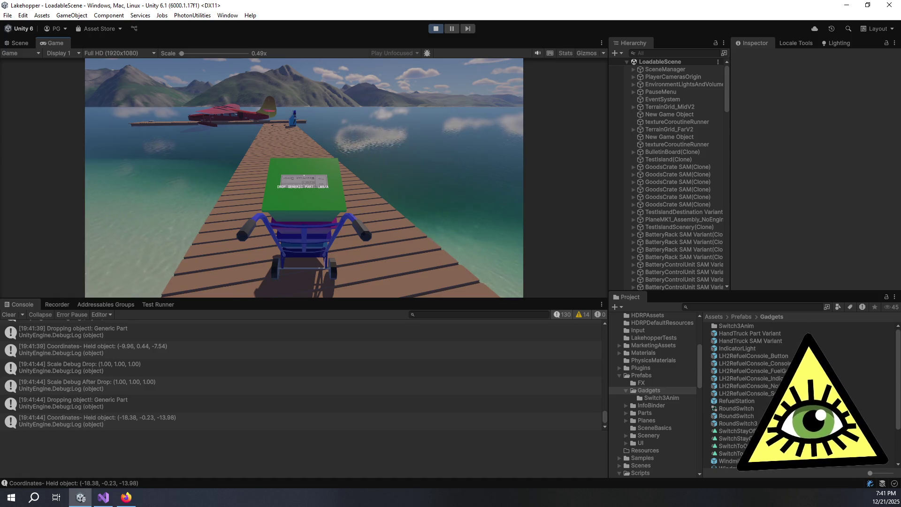
{"action": "key", "text": "w"}
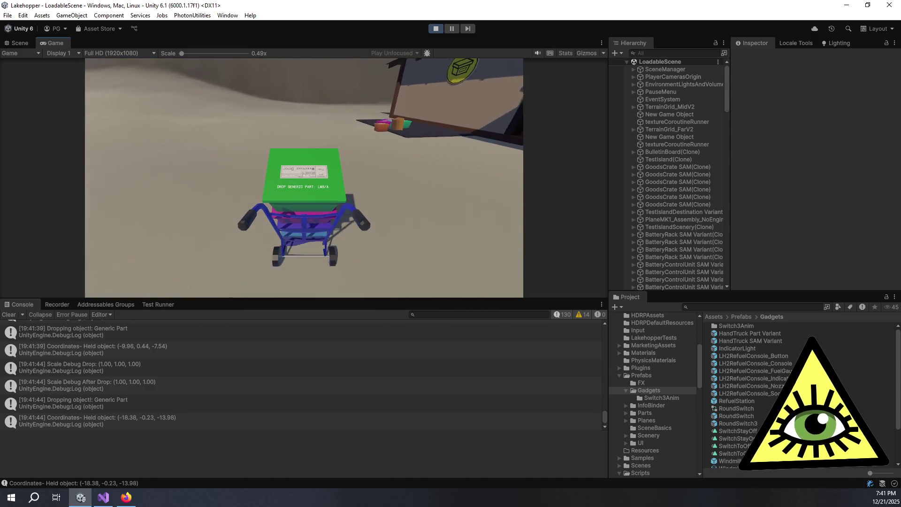
{"action": "key", "text": "w"}
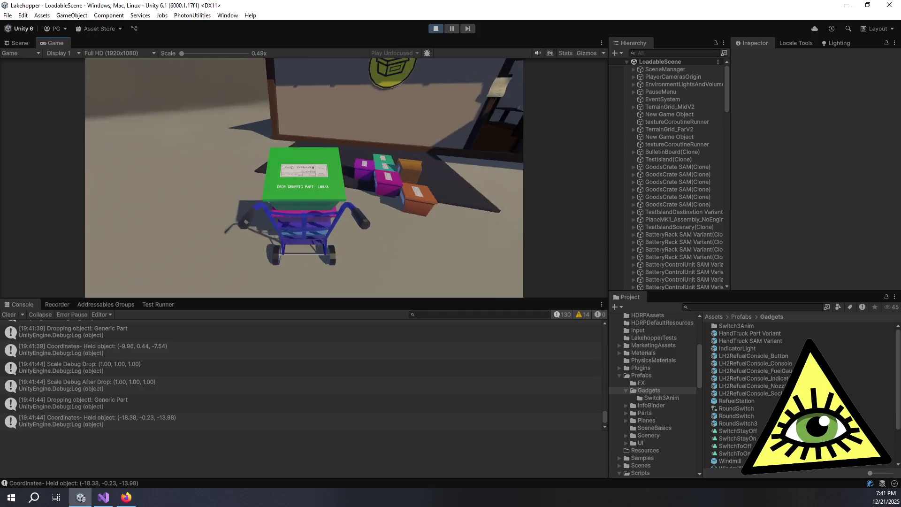
{"action": "key", "text": "d"}
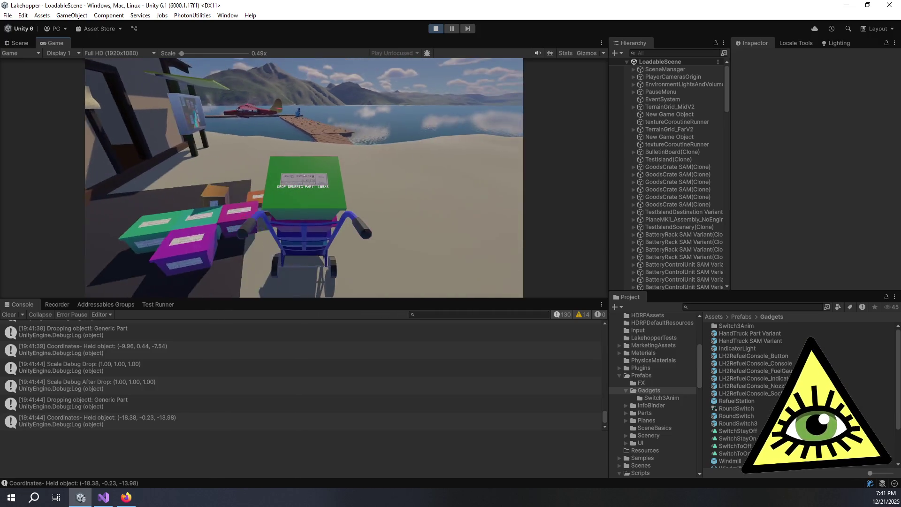
{"action": "key", "text": "a"}
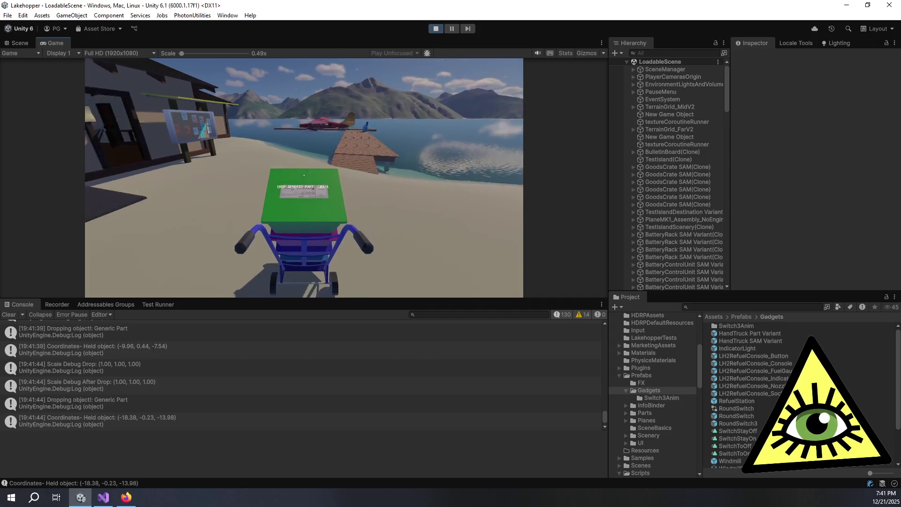
{"action": "key", "text": "a"}
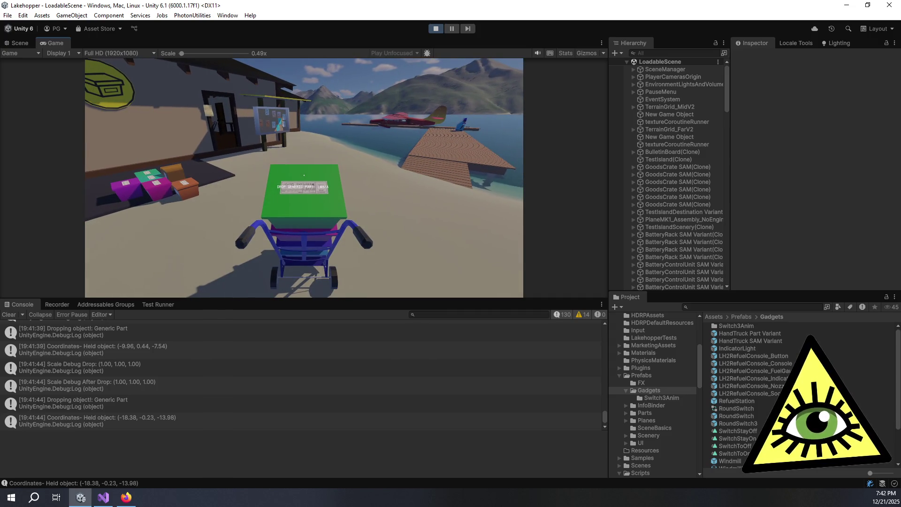
{"action": "key", "text": "d"}
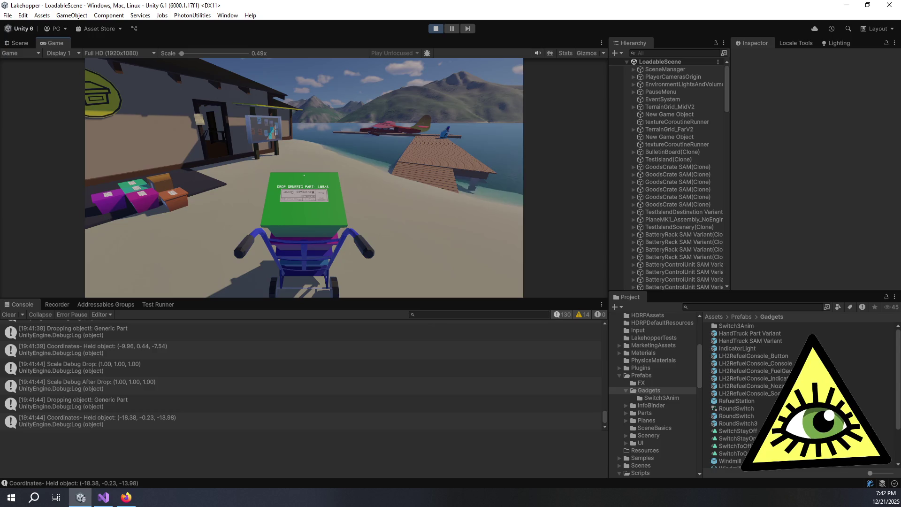
{"action": "key", "text": "d"}
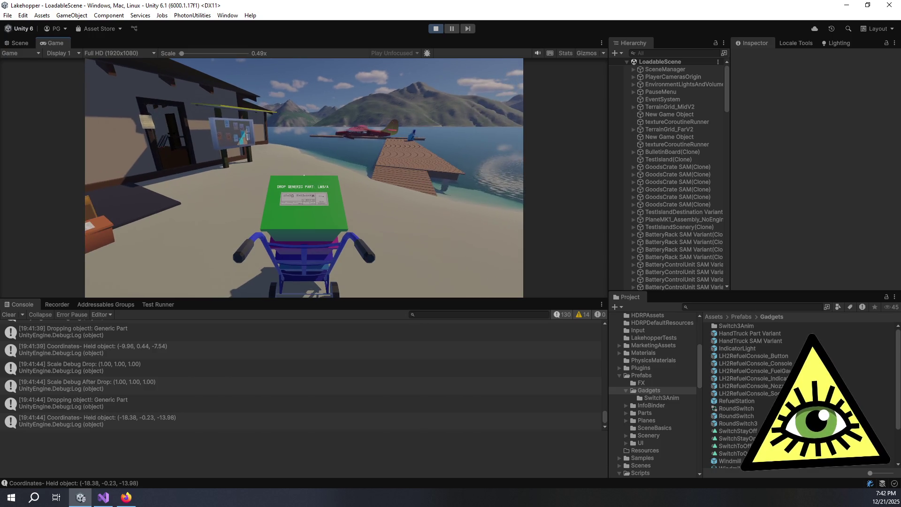
{"action": "left_click", "coordinate": [304, 175]}
Circle the dropped hand truck on the sand to check its tilt
{"action": "key", "text": "d"}
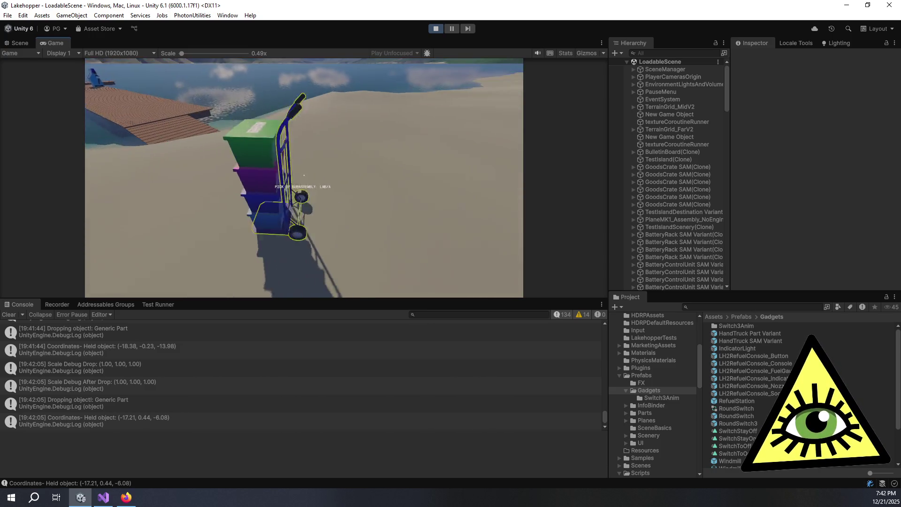
{"action": "key", "text": "d"}
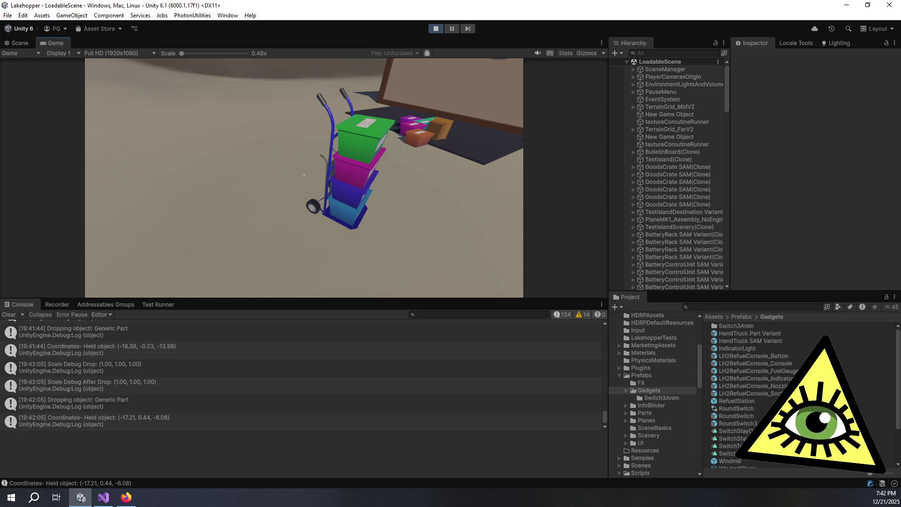
{"action": "key", "text": "d"}
{"action": "key", "text": "a"}
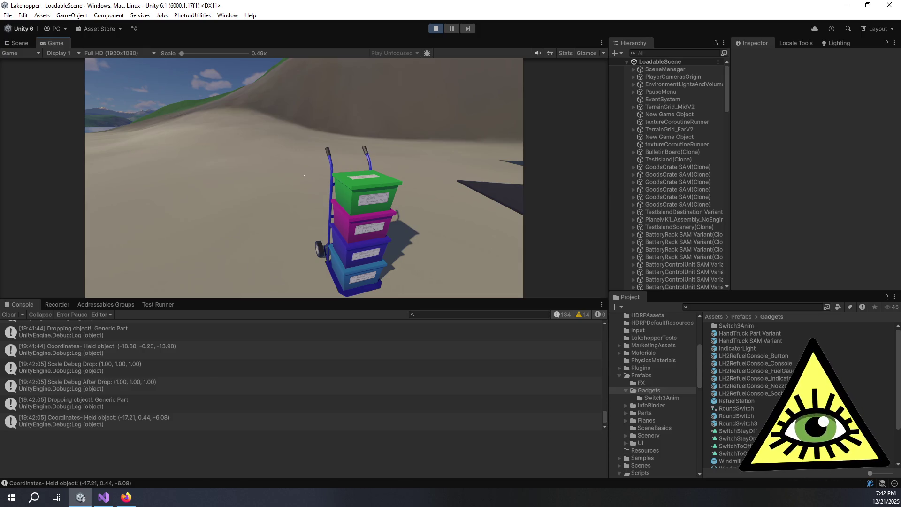
{"action": "key", "text": "d"}
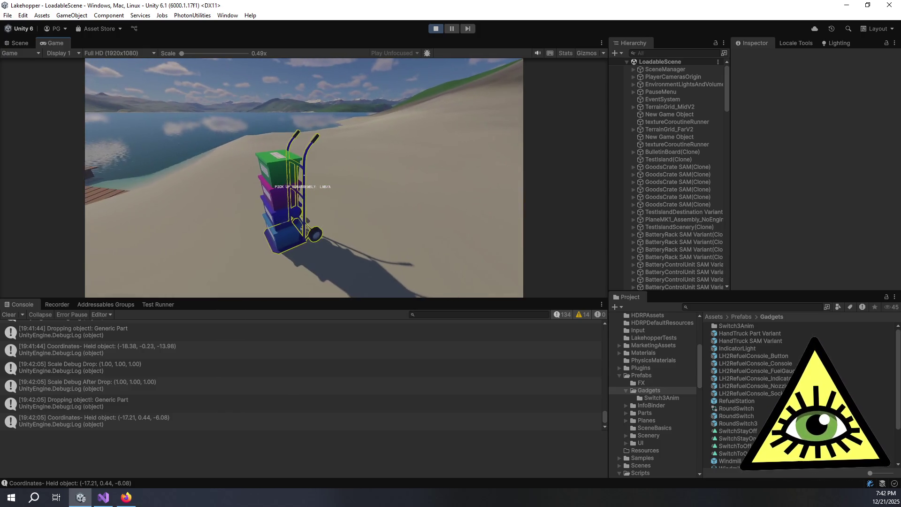
Push the loaded truck along the pier and park it upright beside the red seaplane
{"action": "left_click", "coordinate": [304, 174]}
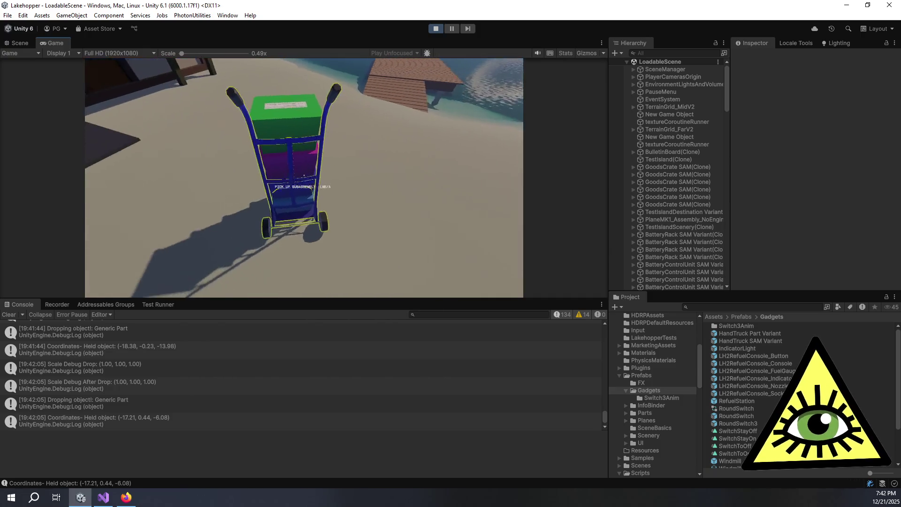
{"action": "key", "text": "w"}
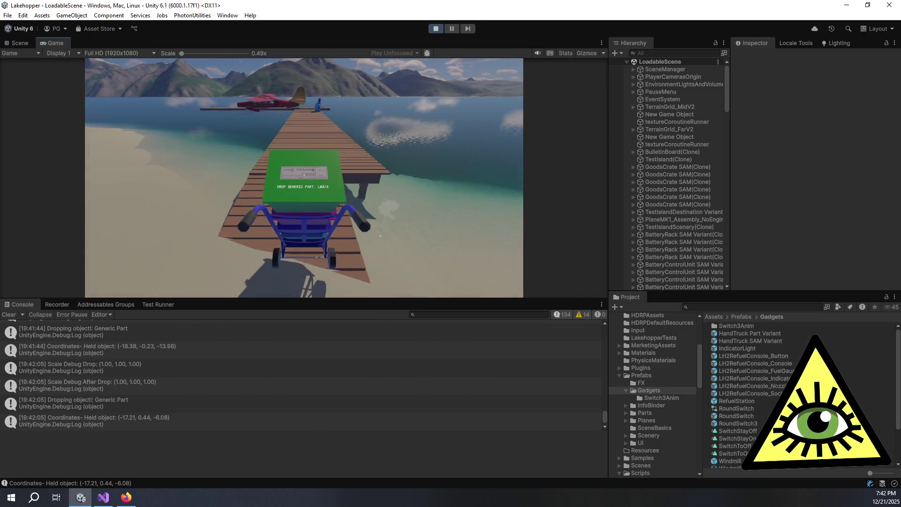
{"action": "key", "text": "w"}
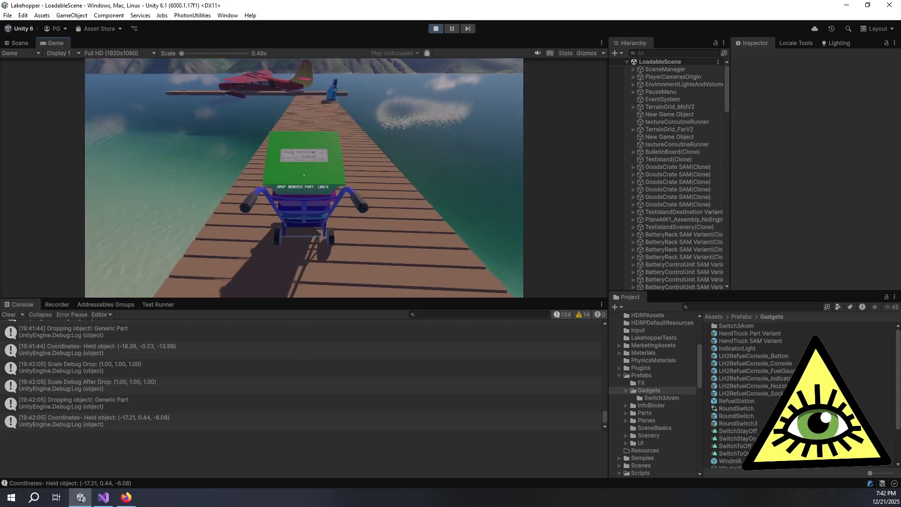
{"action": "key", "text": "w"}
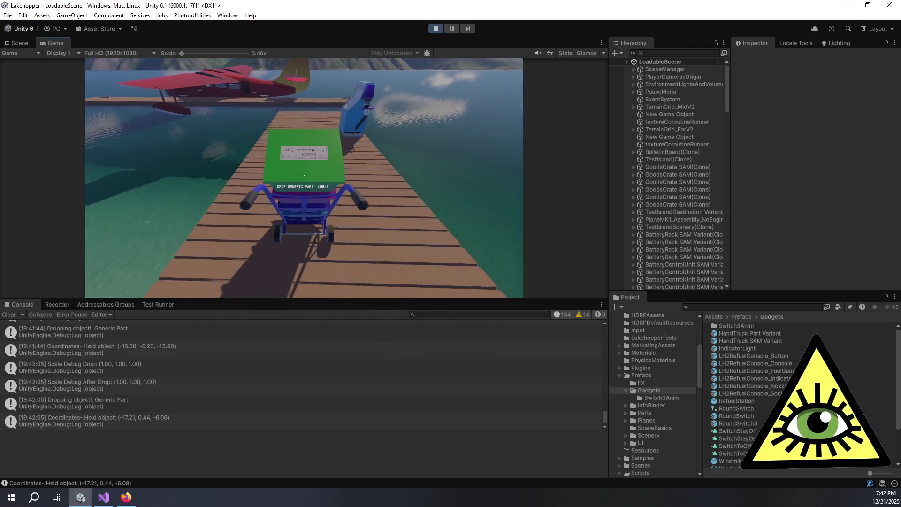
{"action": "key", "text": "w"}
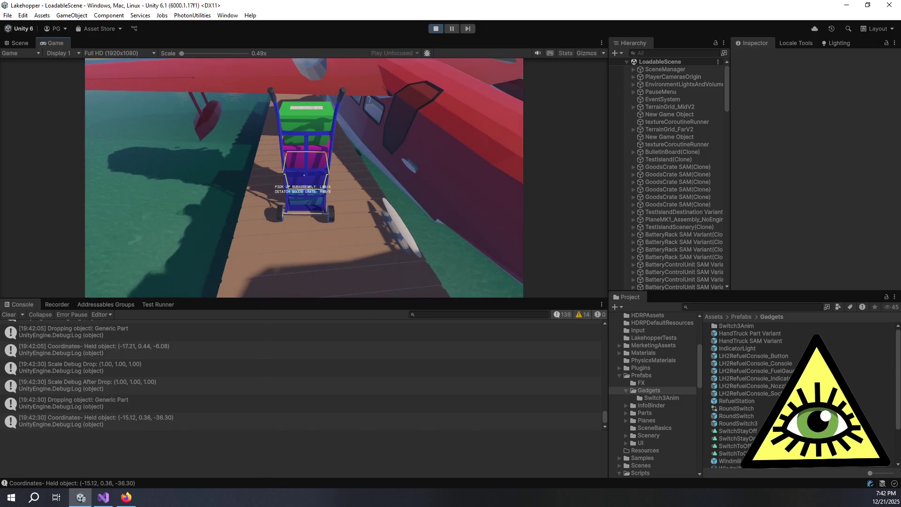
{"action": "left_click", "coordinate": [304, 175]}
{"action": "key", "text": "s"}
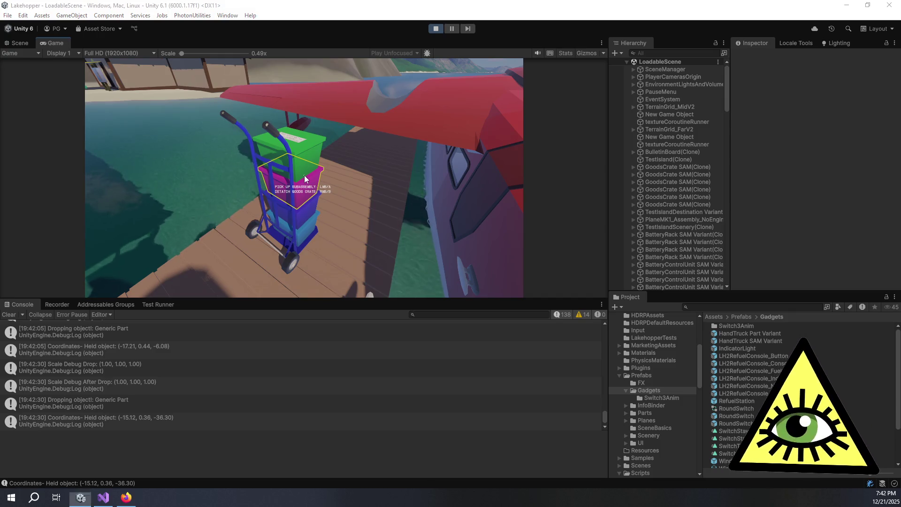
{"action": "key", "text": "alt+Tab"}
{"action": "key", "text": "alt+Tab"}
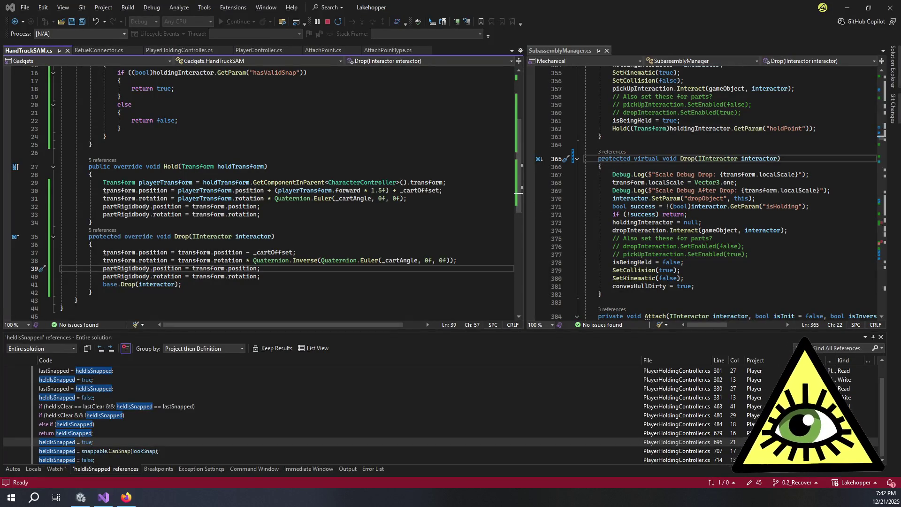
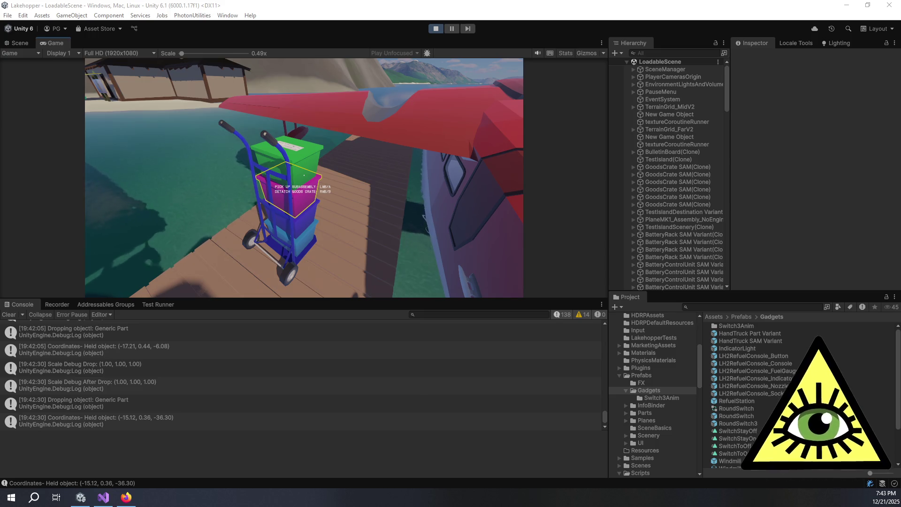
Detach the green goods crate and drop it back on top of the cart's crate stack
{"action": "right_click", "coordinate": [304, 175]}
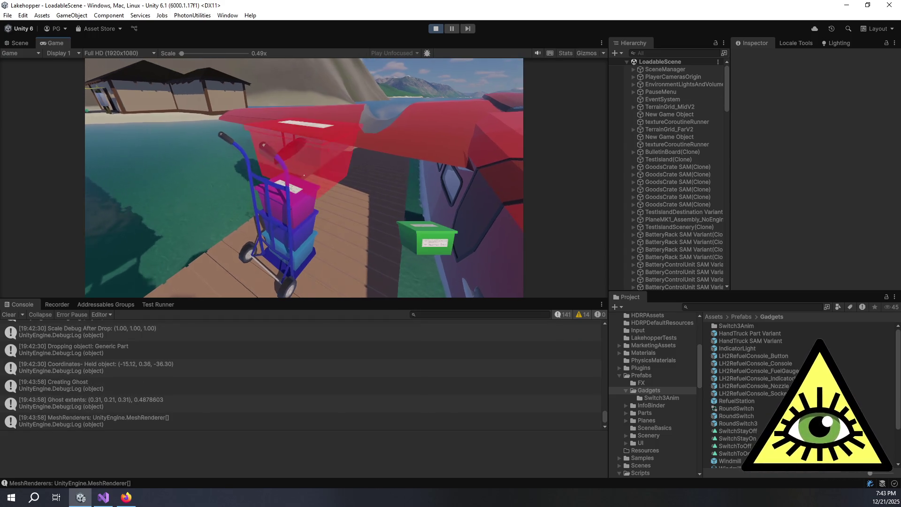
{"action": "left_click", "coordinate": [304, 175]}
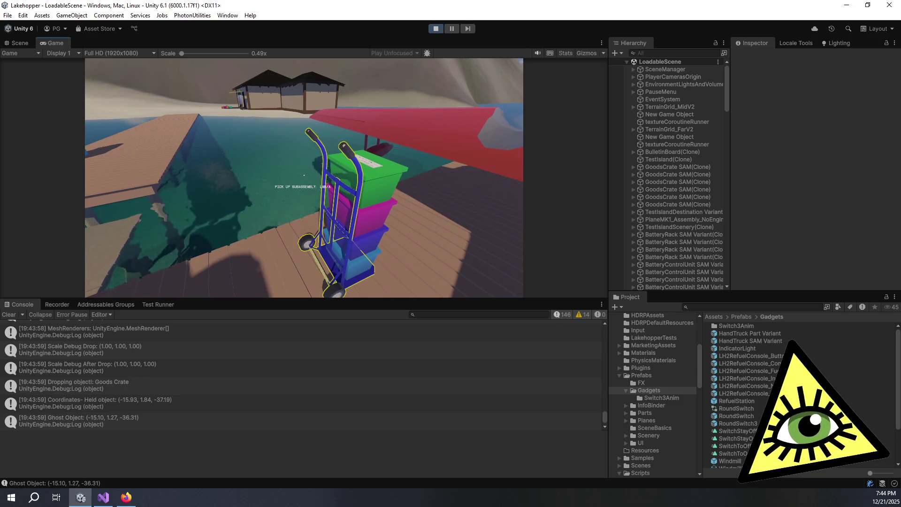
Pick up the loaded hand truck, wheel it down the dock, and set it down near the seaplane
{"action": "left_click", "coordinate": [304, 175]}
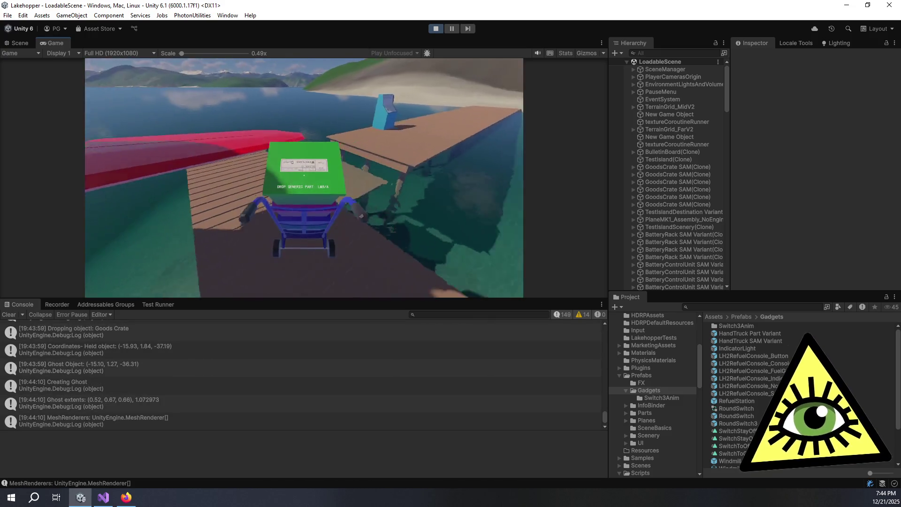
{"action": "key", "text": "w"}
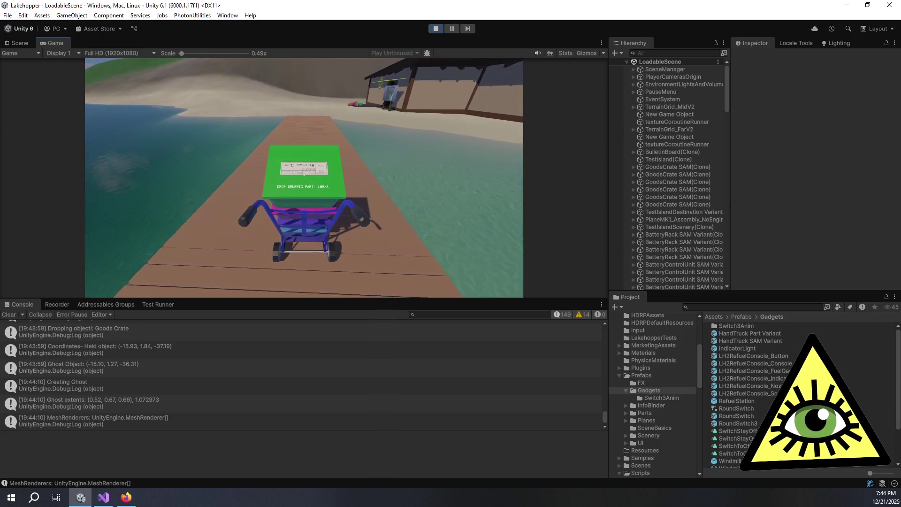
{"action": "left_click", "coordinate": [304, 175]}
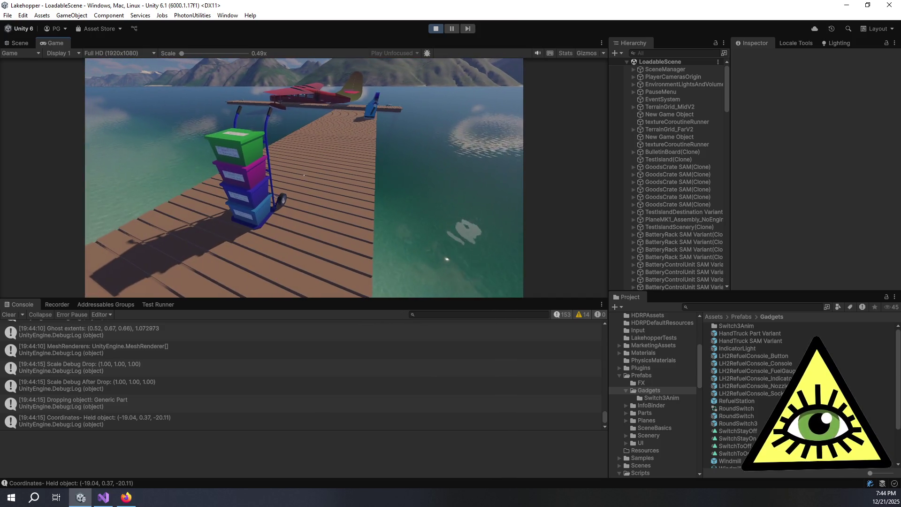
Recapture the Game view and walk up to the parked hand truck until the PICK UP prompt appears
{"action": "left_click", "coordinate": [304, 175]}
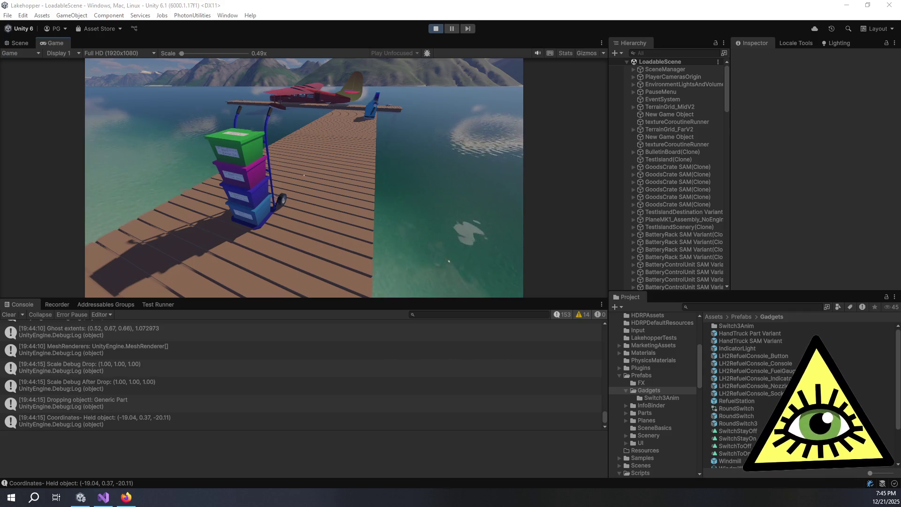
{"action": "key", "text": "w"}
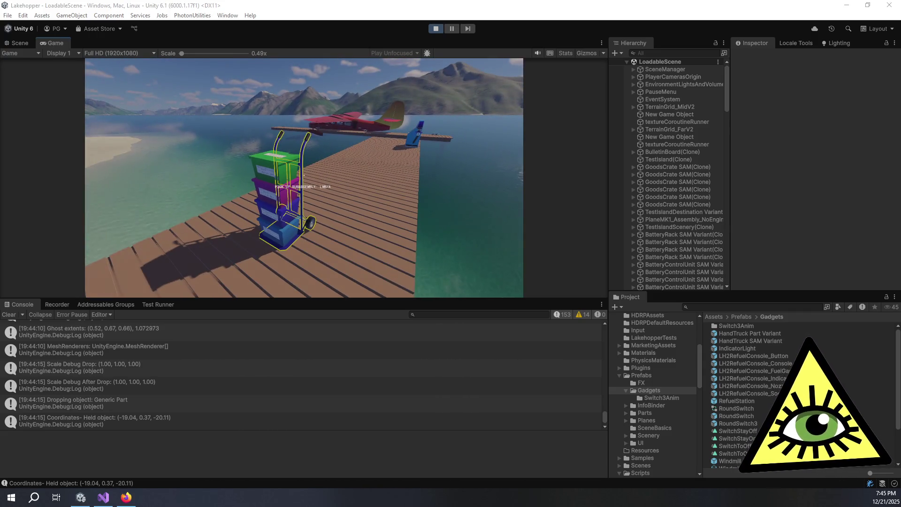